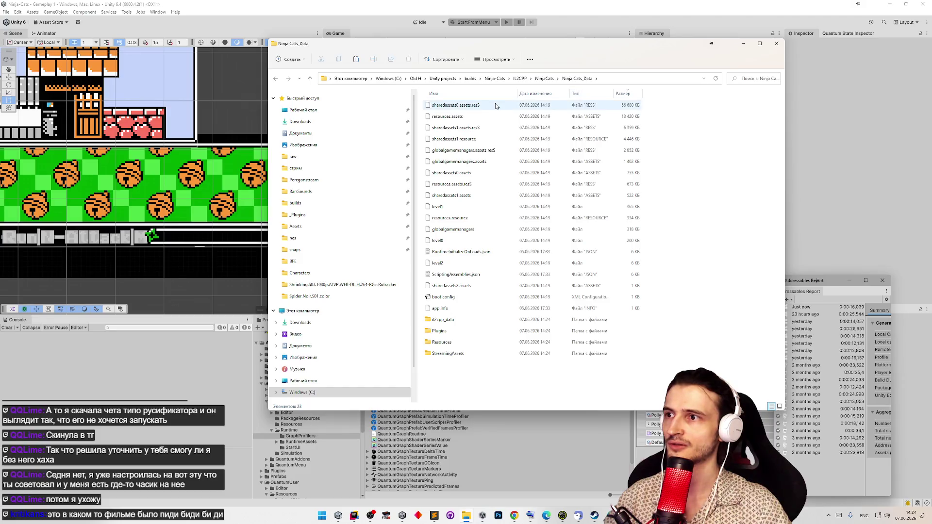
# - Sort the build files by size, then compress the NinjaCats folder in IL2CPP into a ZIP
pyautogui.click(628, 95)
pyautogui.click(629, 97)
pyautogui.click(628, 95)
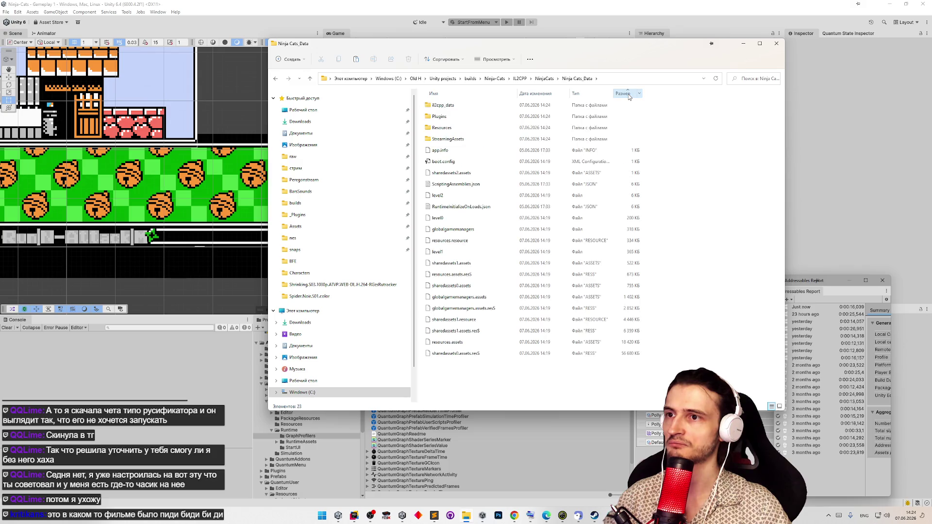
pyautogui.click(545, 78)
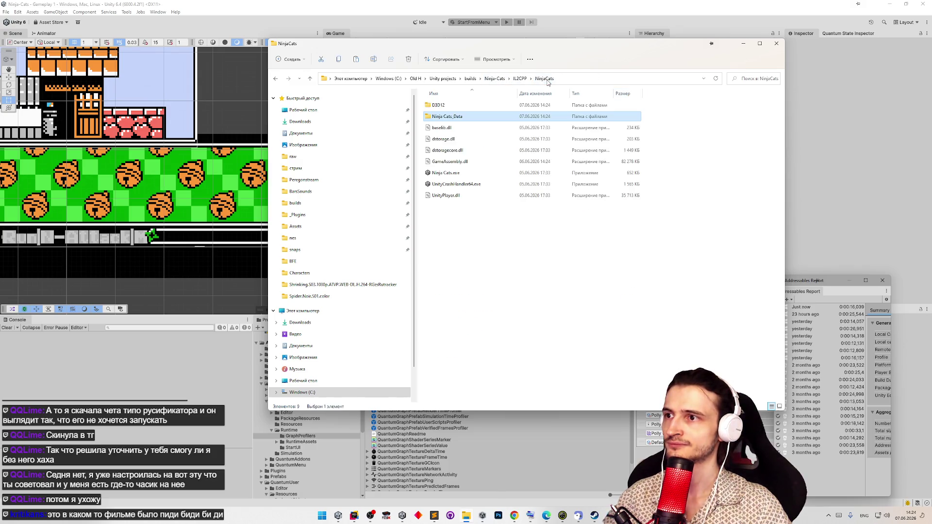
pyautogui.click(475, 220)
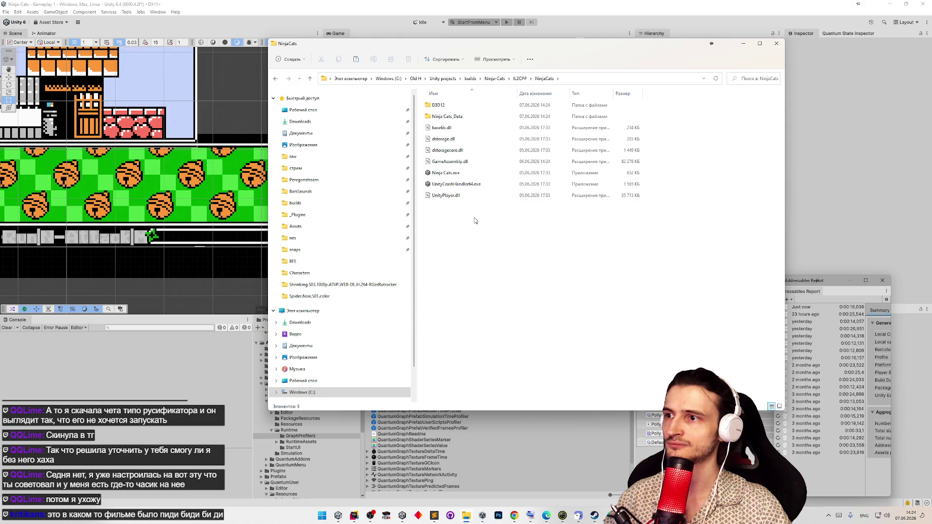
pyautogui.click(520, 79)
pyautogui.rightClick(447, 152)
pyautogui.click(505, 222)
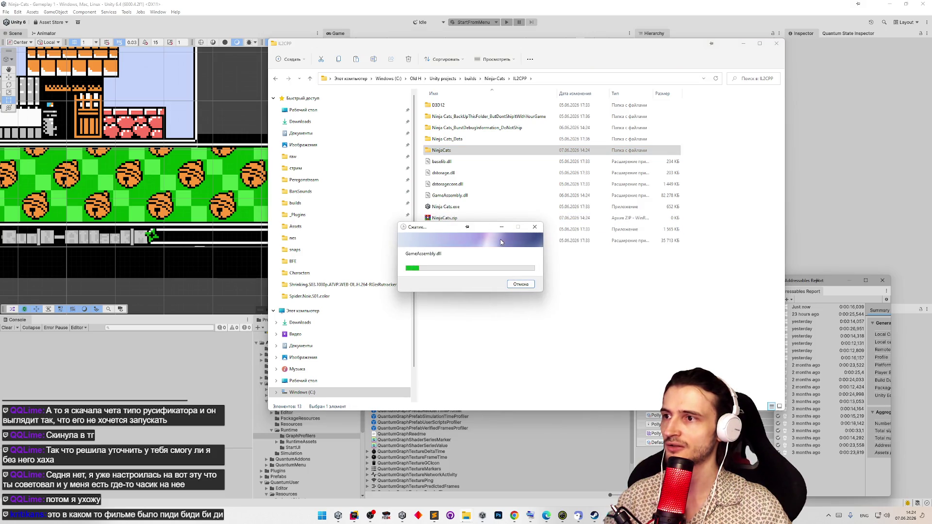
# - Open the itch.io project edit page from Chrome's overflow bookmarks in a background tab
pyautogui.click(515, 516)
pyautogui.click(919, 37)
pyautogui.click(919, 36)
pyautogui.middleClick(615, 37)
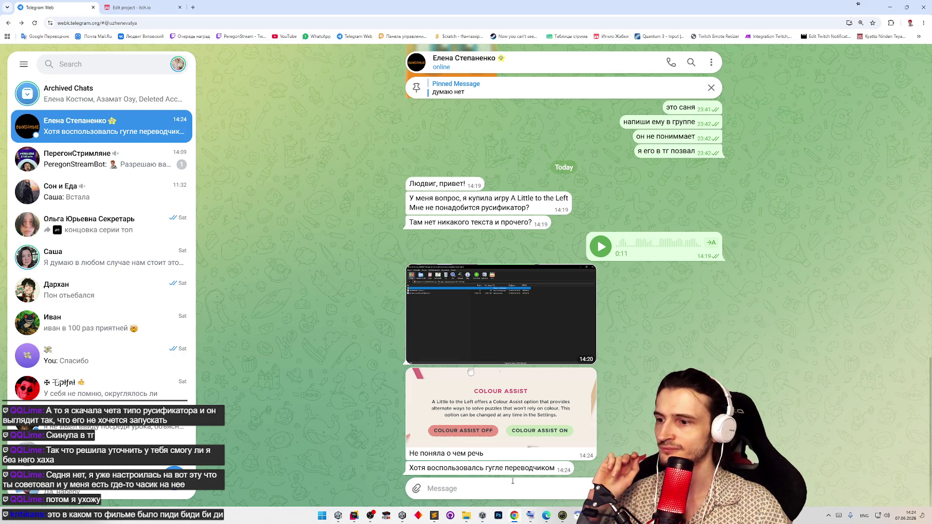
# - View the Colour Assist screenshot, then reply with a 17-second voice message
pyautogui.click(544, 428)
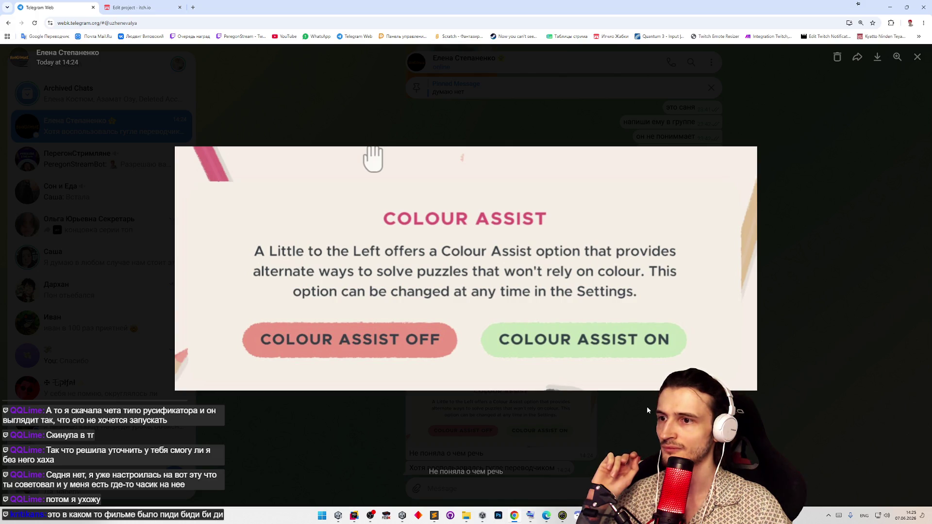
pyautogui.click(648, 409)
pyautogui.click(710, 489)
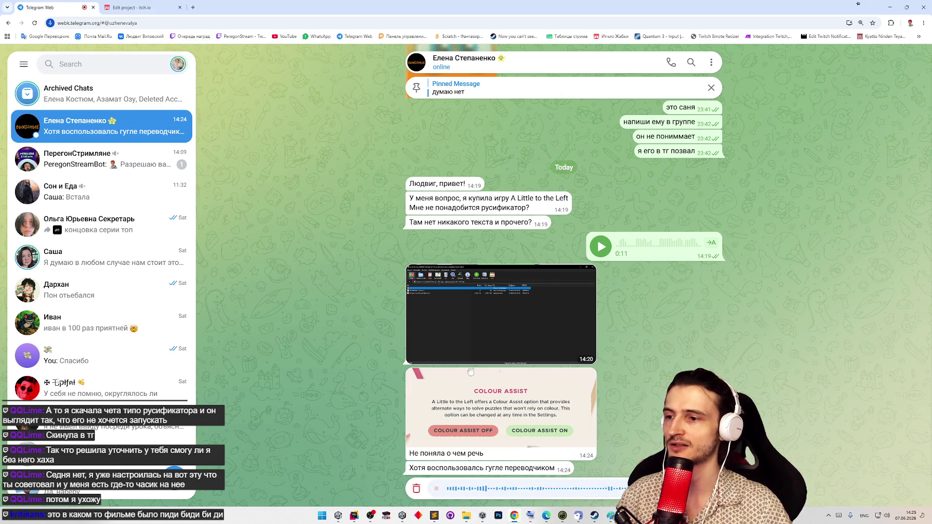
pyautogui.press('Return')
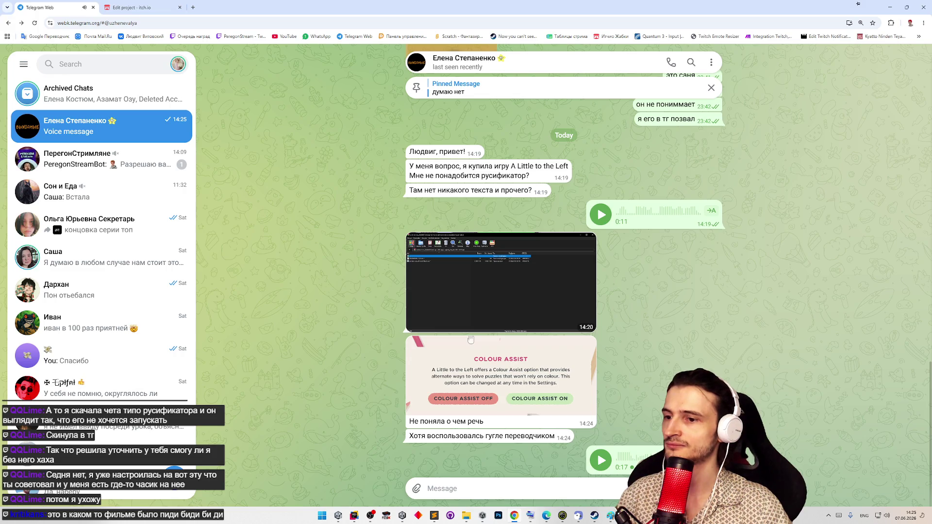
pyautogui.click(161, 5)
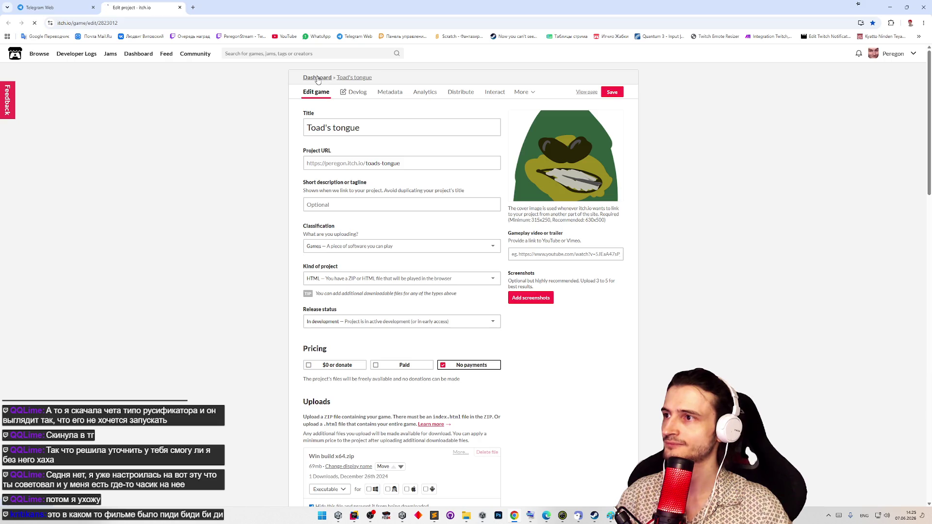
# - Go from the Toad's tongue edit page to the Creator Dashboard and choose Create new project
pyautogui.click(318, 78)
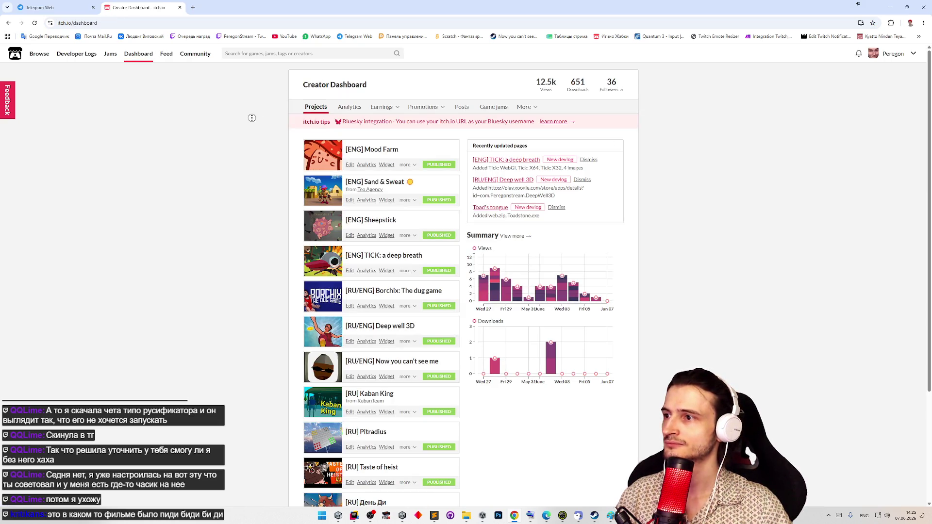
pyautogui.scroll(-3, 254, 121)
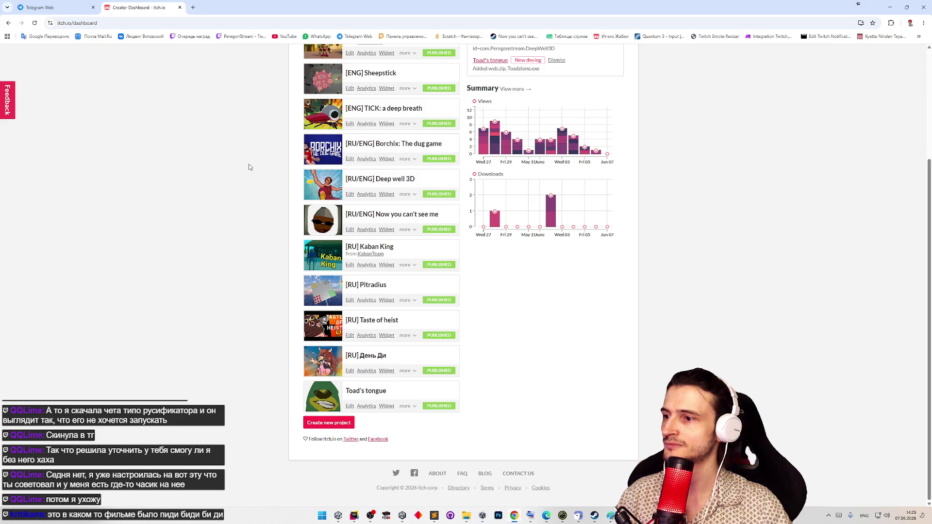
pyautogui.scroll(3, 251, 147)
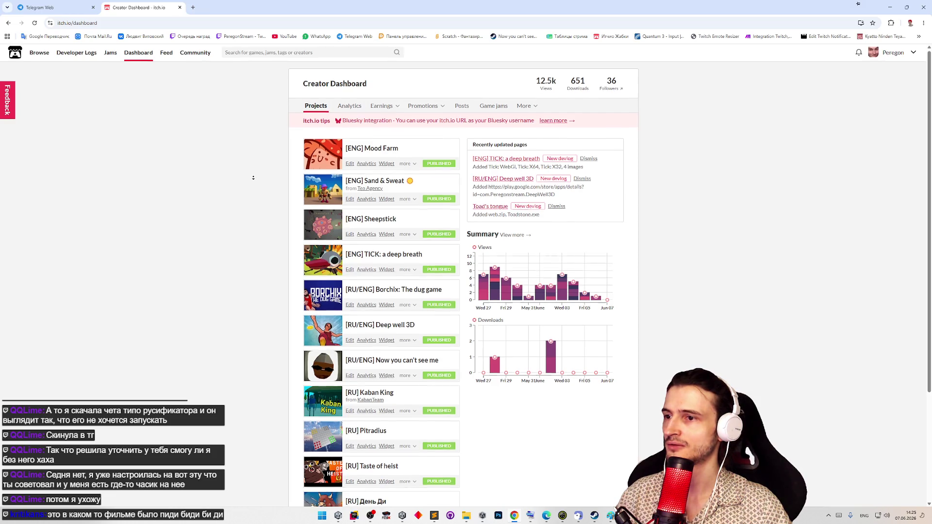
pyautogui.scroll(-3, 254, 177)
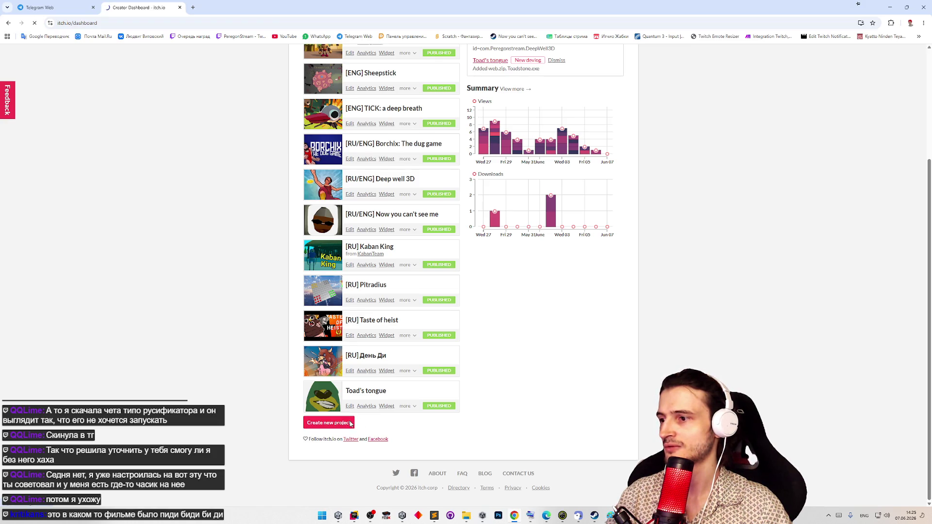
pyautogui.click(393, 171)
# - Enter 'Ninja cats' as the new project's title
pyautogui.write('Ninja cats')
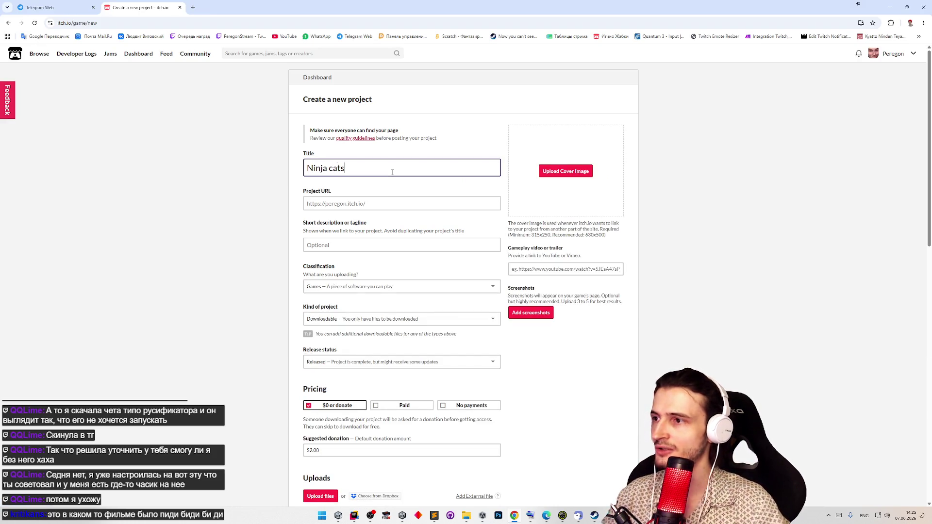
pyautogui.click(369, 205)
pyautogui.click(376, 245)
pyautogui.scroll(-2, 378, 194)
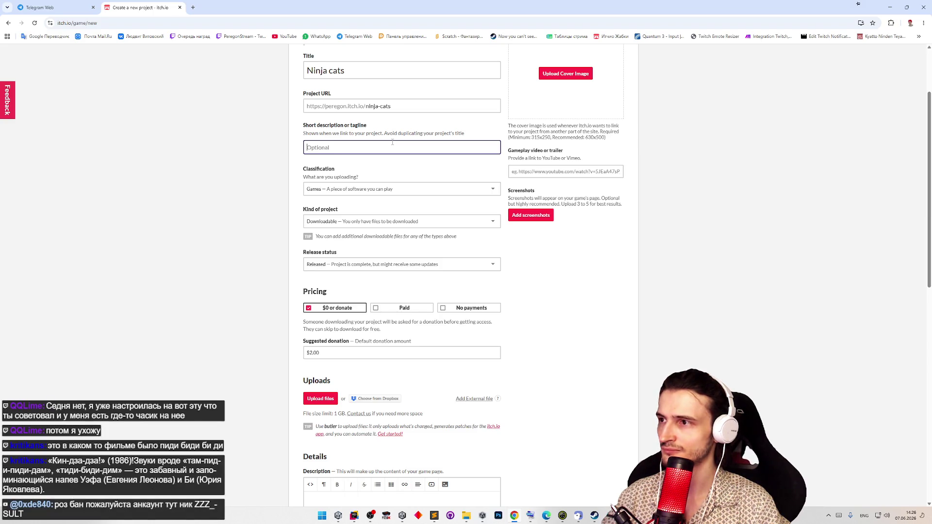
# - Add the short description 'Scratch your friends' and save the project as a draft
pyautogui.write('Scrath')
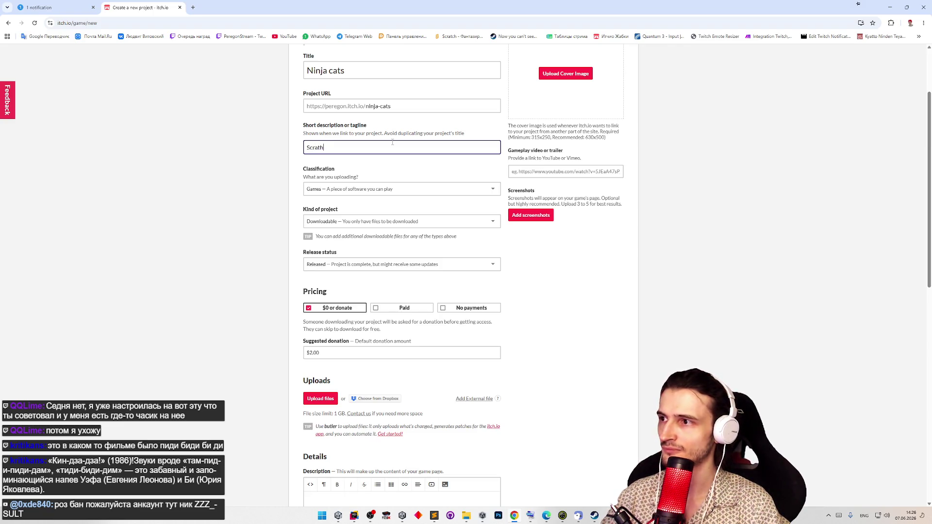
pyautogui.press('BackSpace')
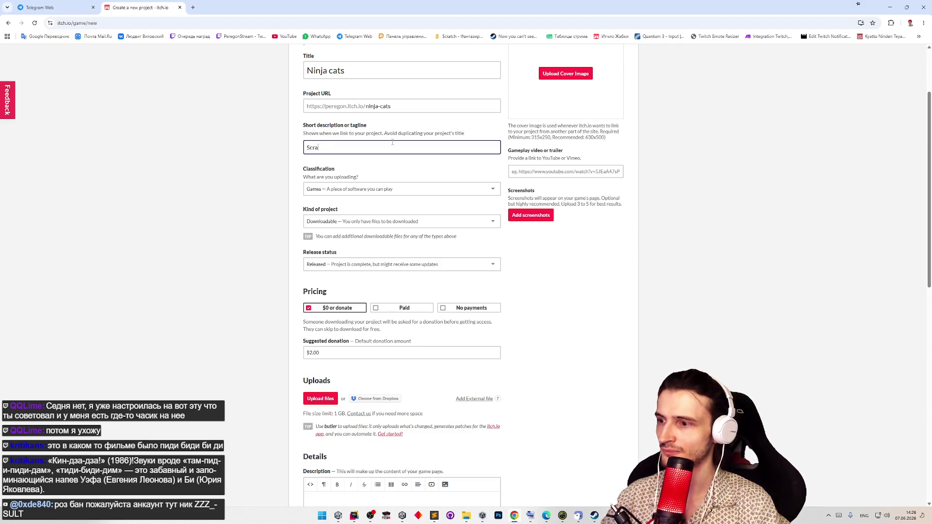
pyautogui.write('cth')
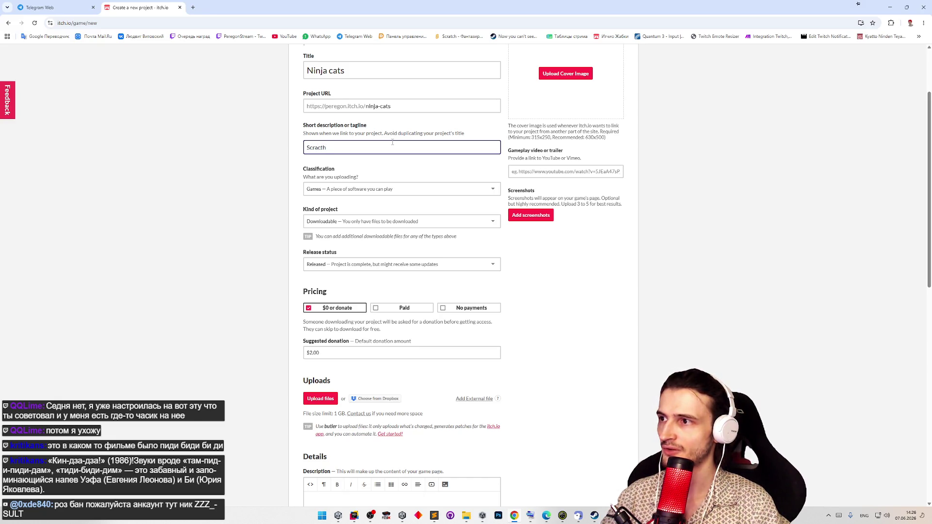
pyautogui.press('BackSpace')
pyautogui.press('BackSpace')
pyautogui.press('BackSpace')
pyautogui.write('tch your fri')
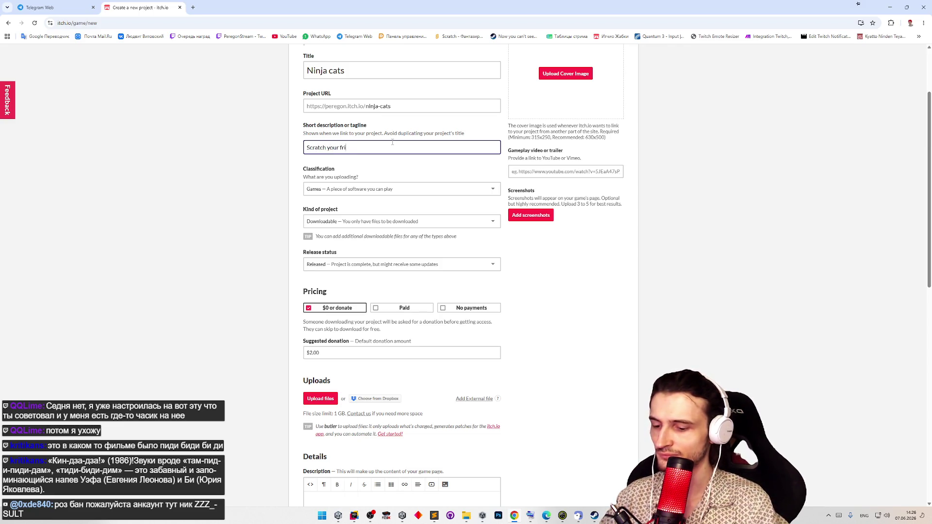
pyautogui.write('ends')
pyautogui.scroll(-9, 387, 400)
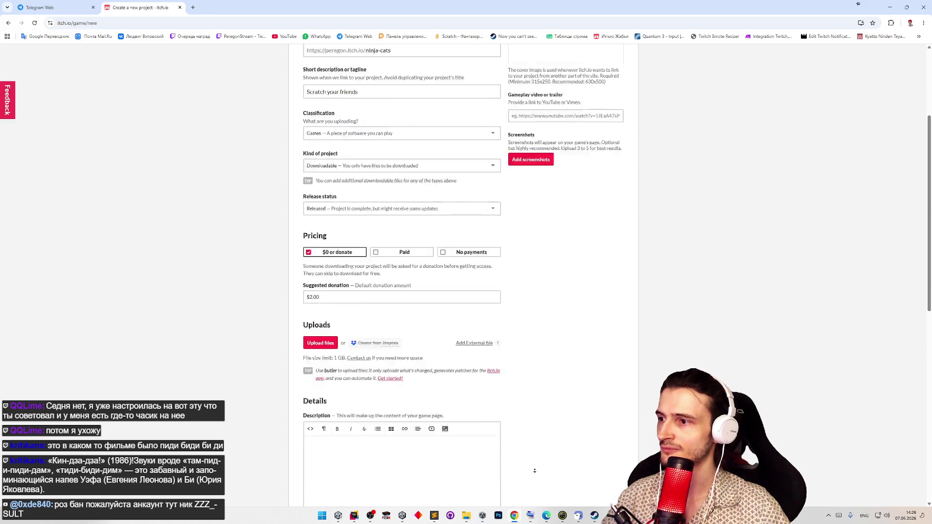
pyautogui.click(321, 443)
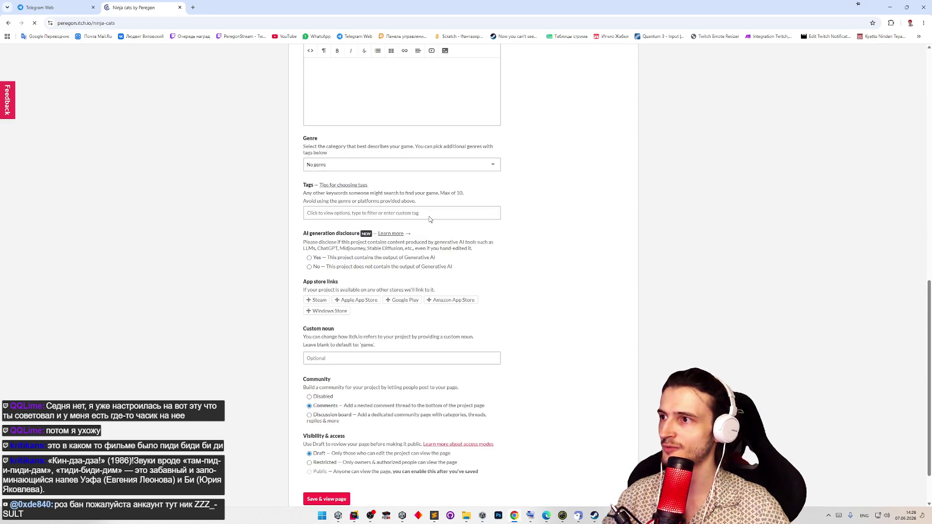
pyautogui.click(7, 24)
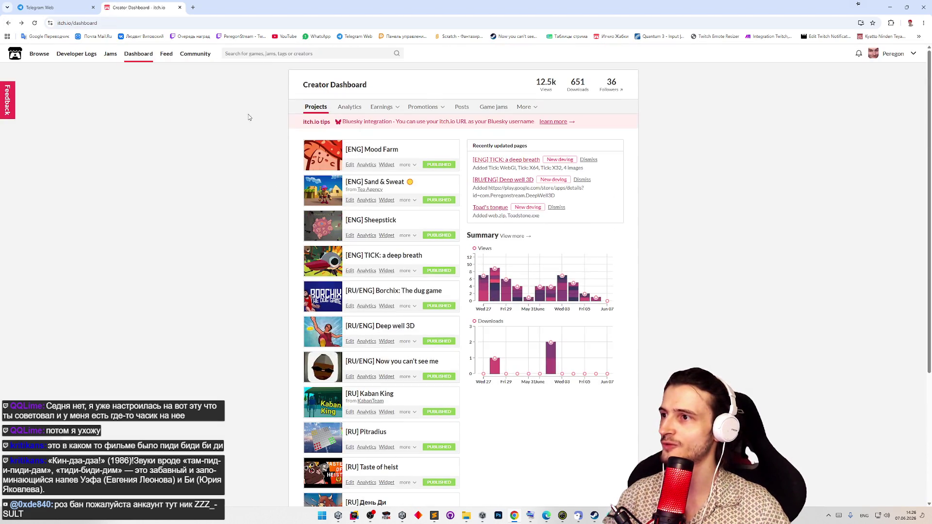
# - Confirm Ninja cats is listed as DRAFT, and briefly open and close the Borchix game page
pyautogui.scroll(-3, 249, 127)
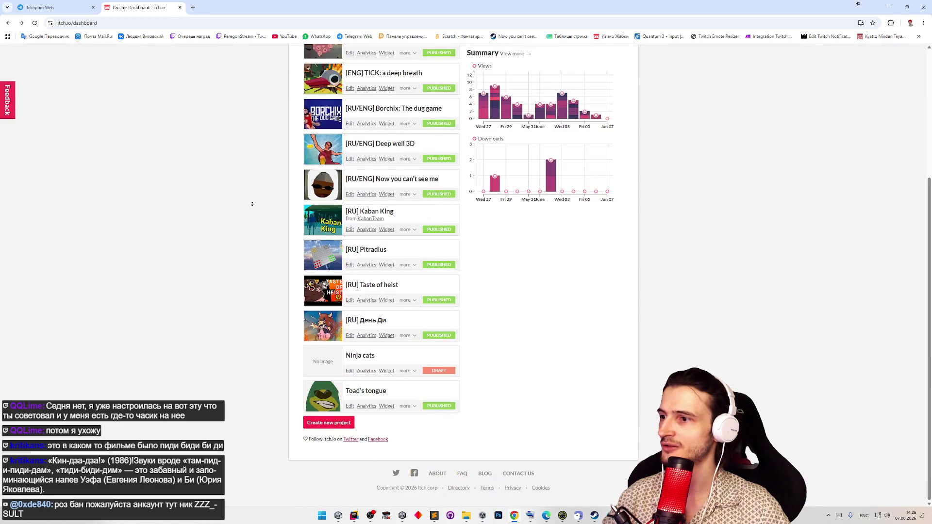
pyautogui.middleClick(271, 326)
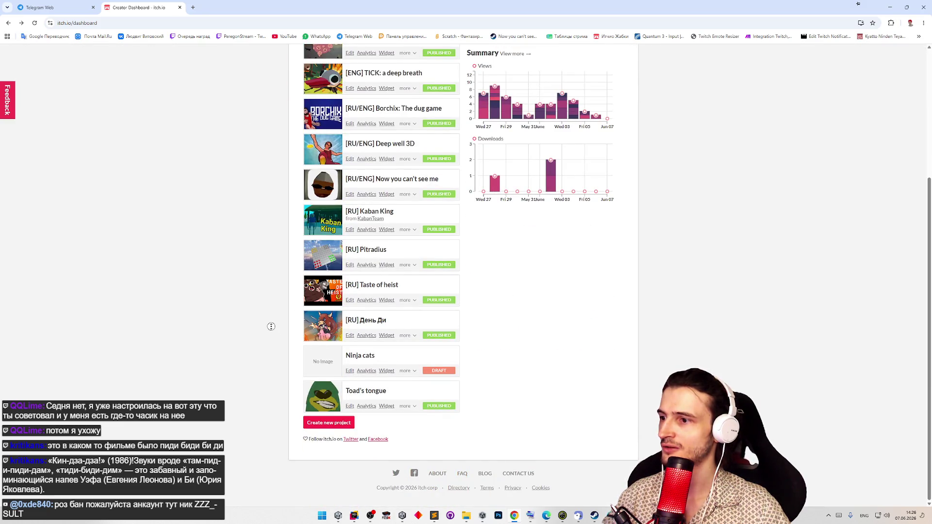
pyautogui.scroll(3, 272, 315)
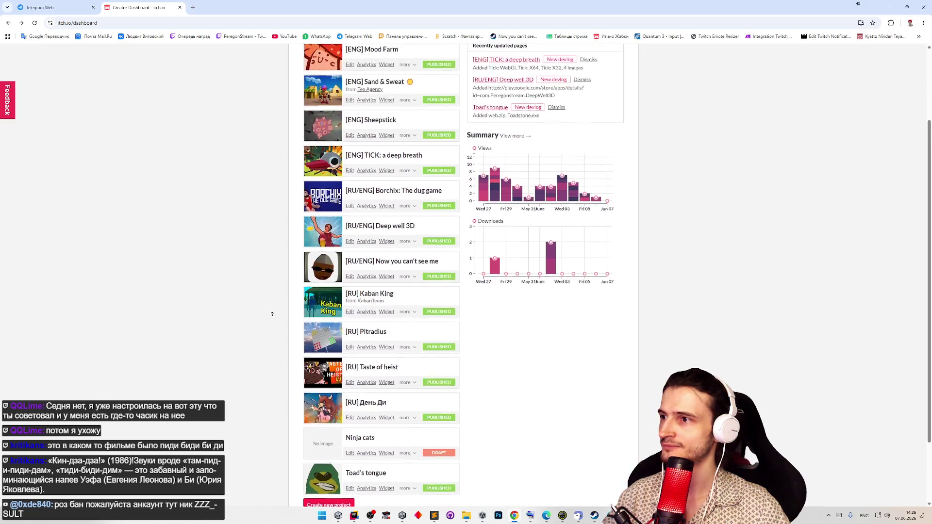
pyautogui.middleClick(381, 227)
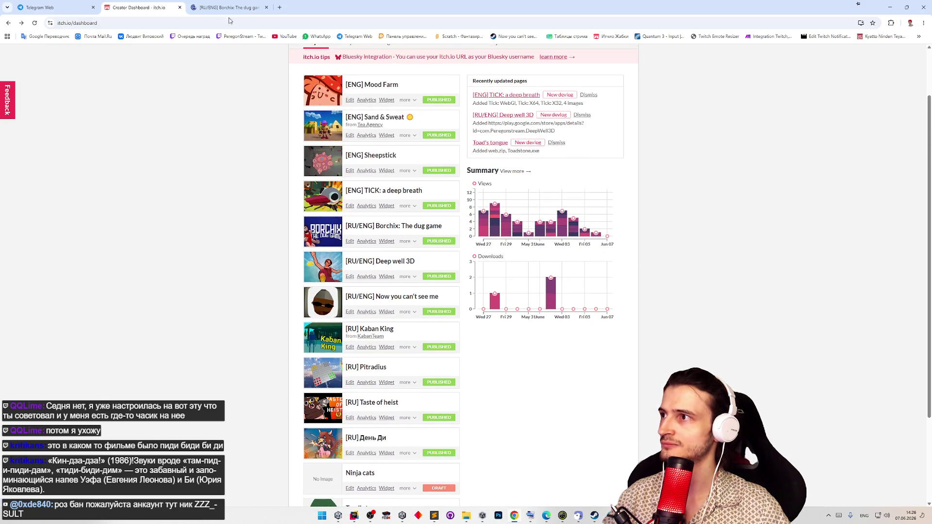
pyautogui.click(226, 5)
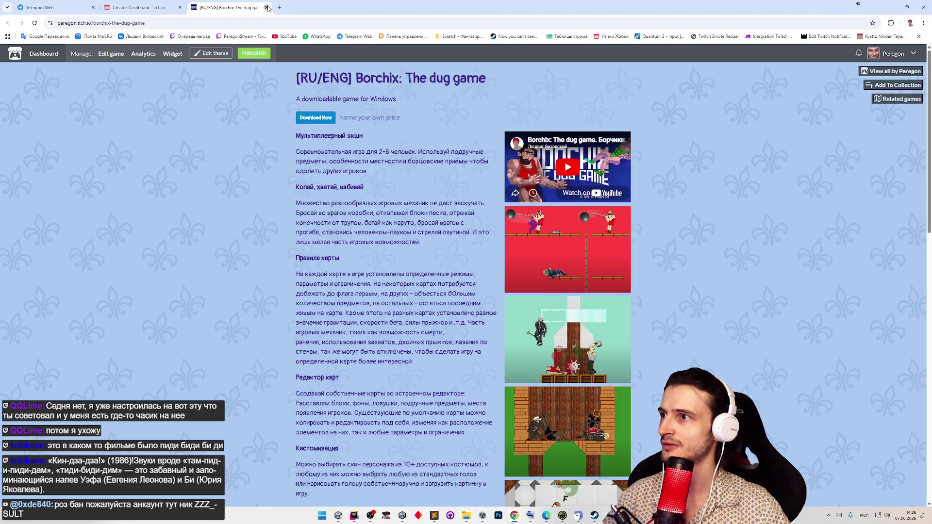
pyautogui.click(268, 9)
pyautogui.click(39, 5)
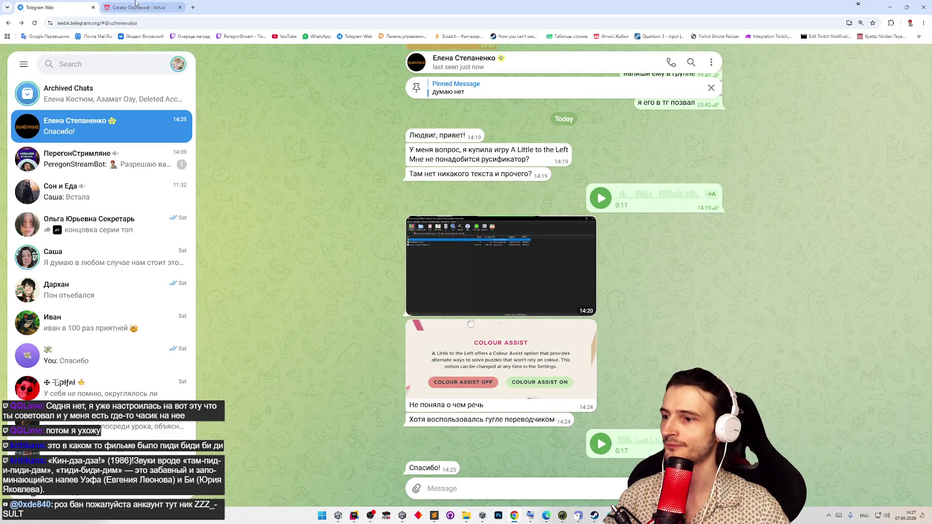
# - React to the 'Спасибо!' message with 🤝 and close the Telegram tab
pyautogui.click(151, 4)
pyautogui.scroll(3, 257, 138)
pyautogui.hotkey('ctrl', 'Tab')
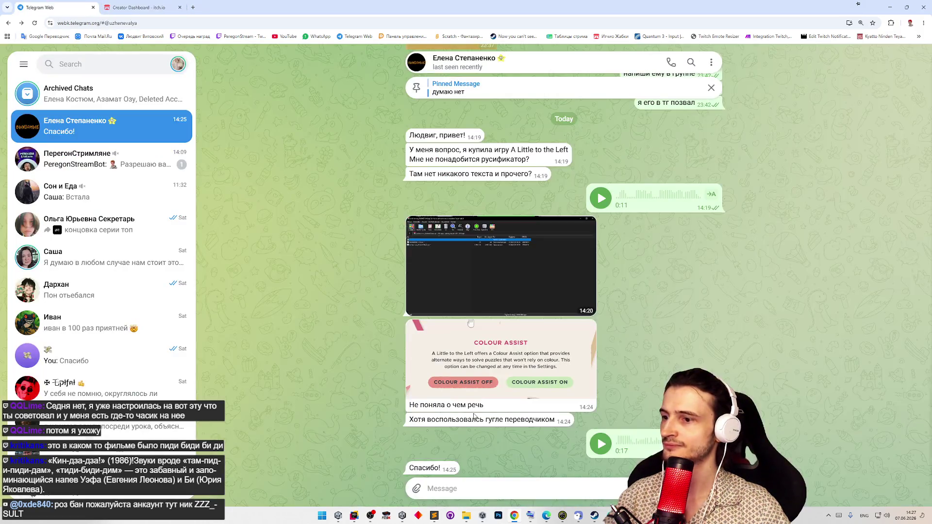
pyautogui.rightClick(425, 470)
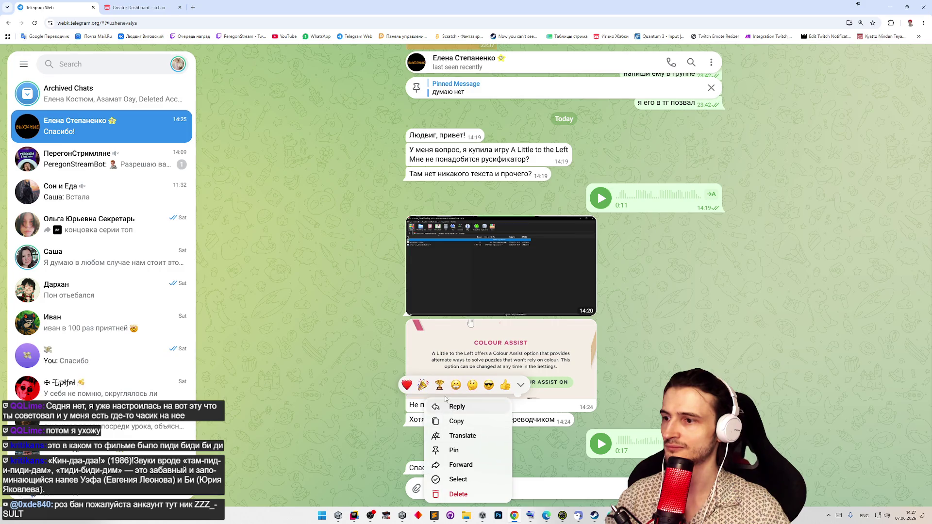
pyautogui.click(520, 387)
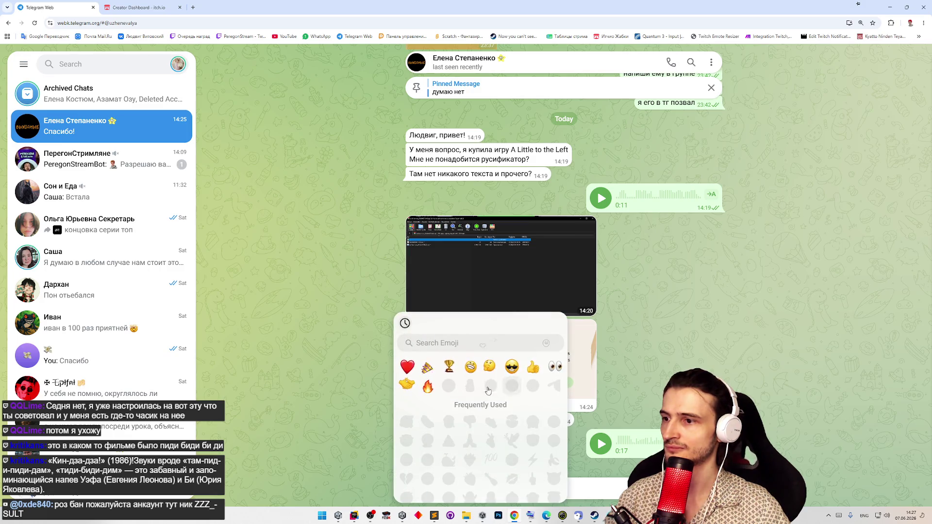
pyautogui.click(408, 387)
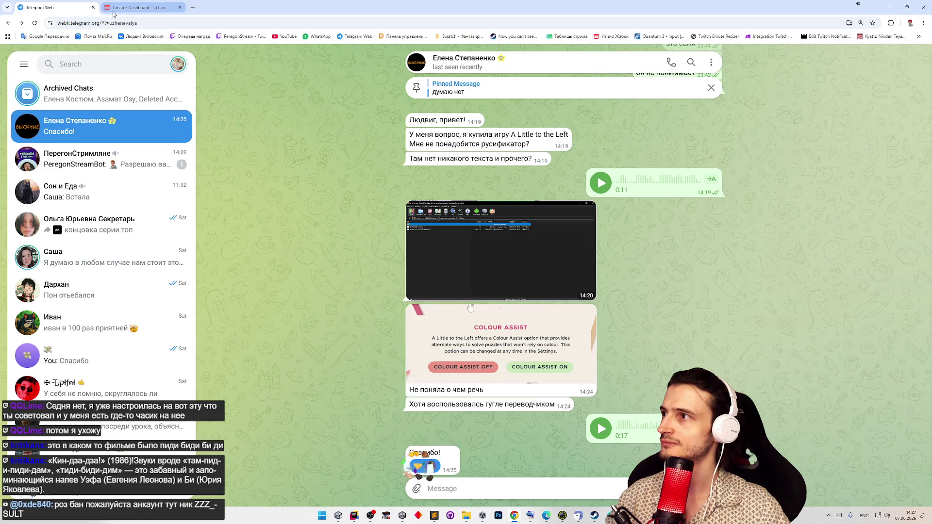
pyautogui.hotkey('ctrl', 'w')
pyautogui.scroll(-5, 249, 174)
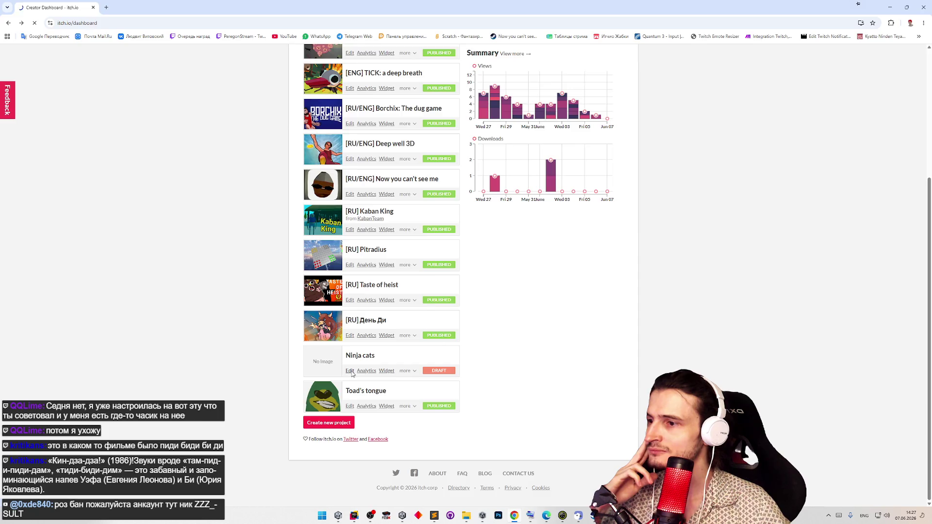
# - Set the Ninja cats pricing to No payments
pyautogui.scroll(-2, 585, 399)
pyautogui.scroll(-2, 585, 398)
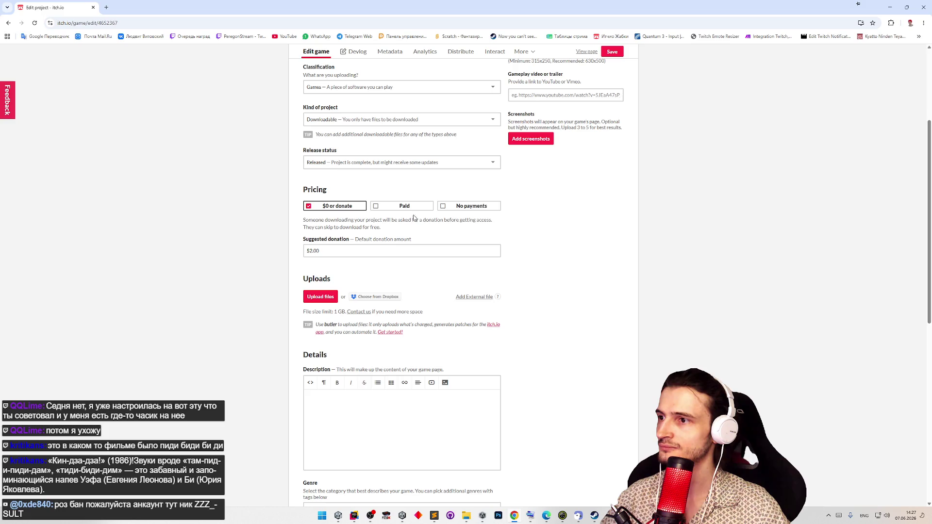
pyautogui.click(469, 206)
# - Choose Platformer as the project's genre
pyautogui.scroll(-3, 585, 264)
pyautogui.scroll(-4, 585, 264)
pyautogui.click(474, 184)
pyautogui.moveTo(497, 208); pyautogui.dragTo(497, 238)
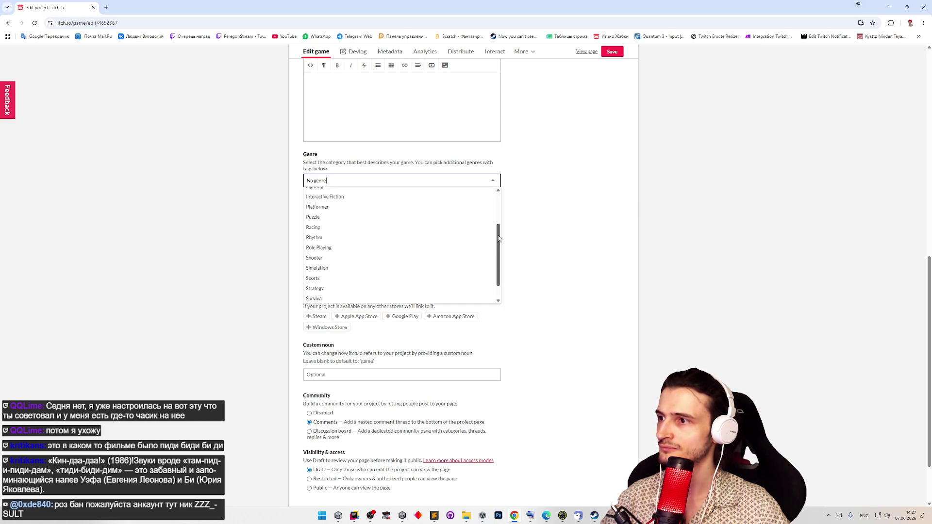
pyautogui.click(402, 216)
pyautogui.click(430, 175)
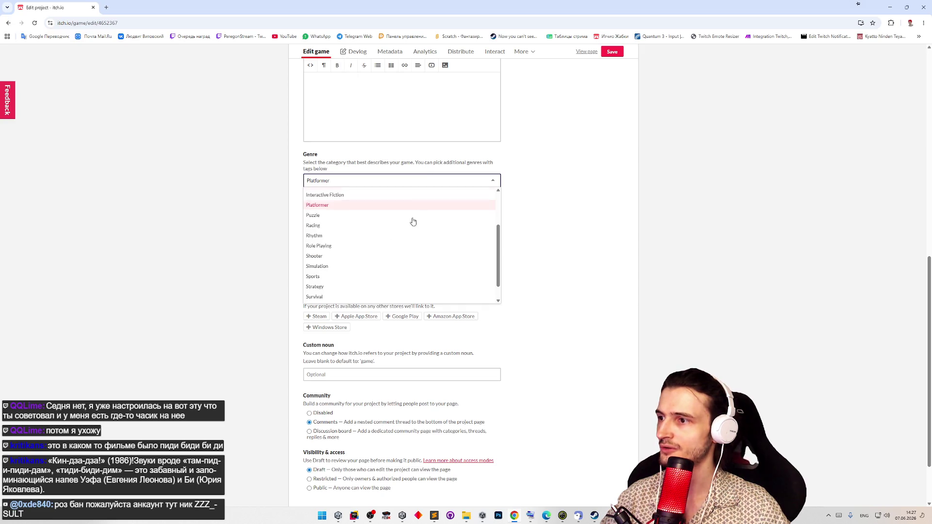
pyautogui.moveTo(499, 254)
pyautogui.mouseDown()
pyautogui.moveTo(499, 219)
pyautogui.moveTo(491, 258)
pyautogui.moveTo(541, 255)
pyautogui.mouseUp()
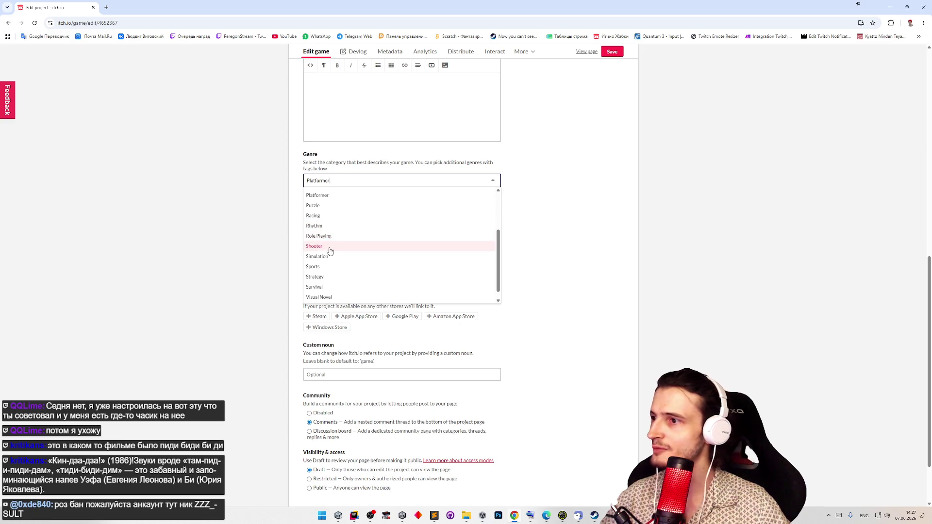
pyautogui.click(337, 197)
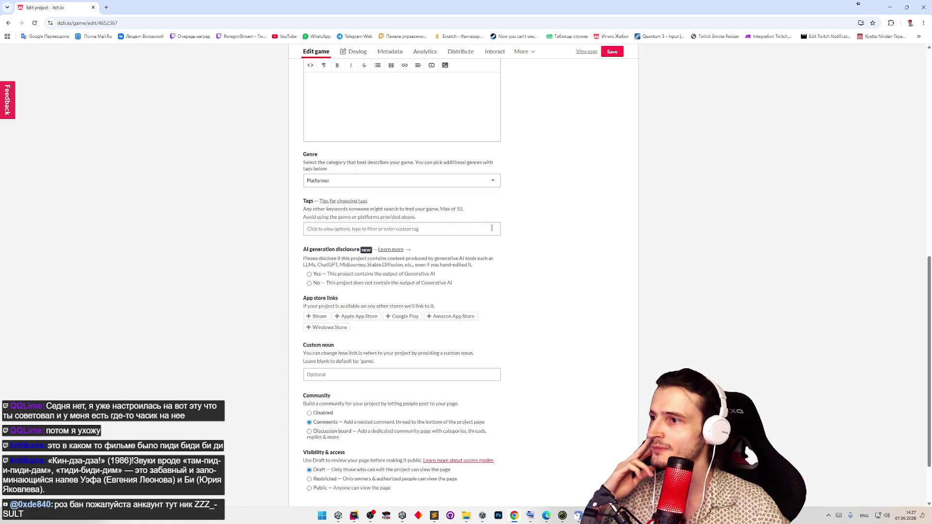
pyautogui.click(475, 226)
# - Add the tags multiplayer, pvp, retro and nes
pyautogui.write('multi')
pyautogui.press('Return')
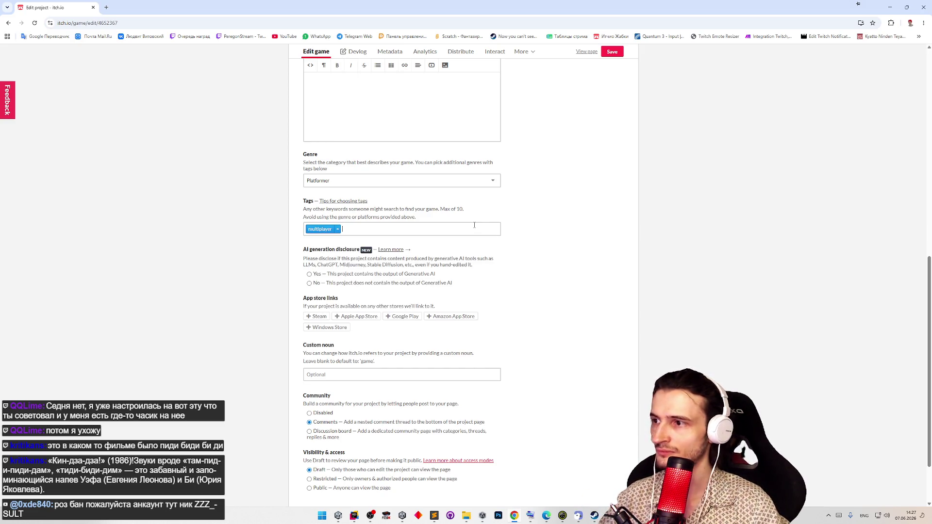
pyautogui.write(' pvp')
pyautogui.press('Return')
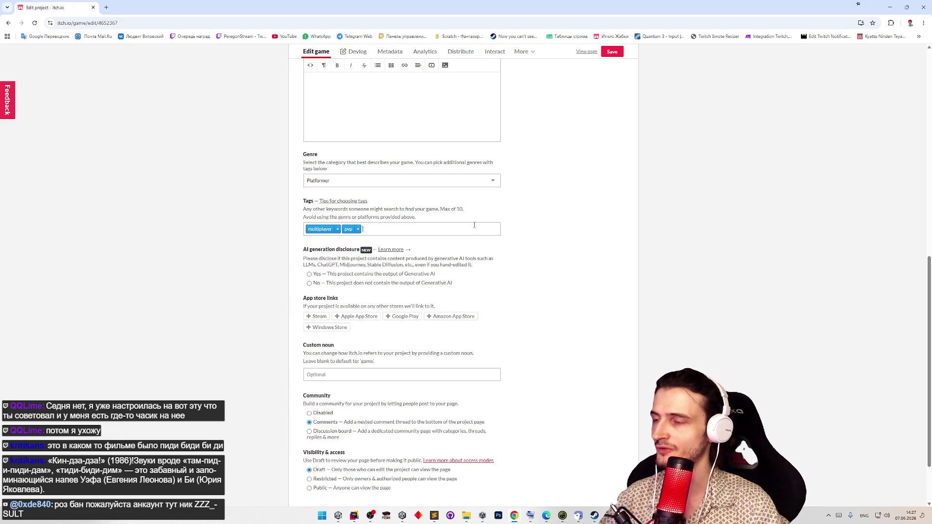
pyautogui.write(' retro')
pyautogui.press('Return')
pyautogui.write('nes')
pyautogui.press('Return')
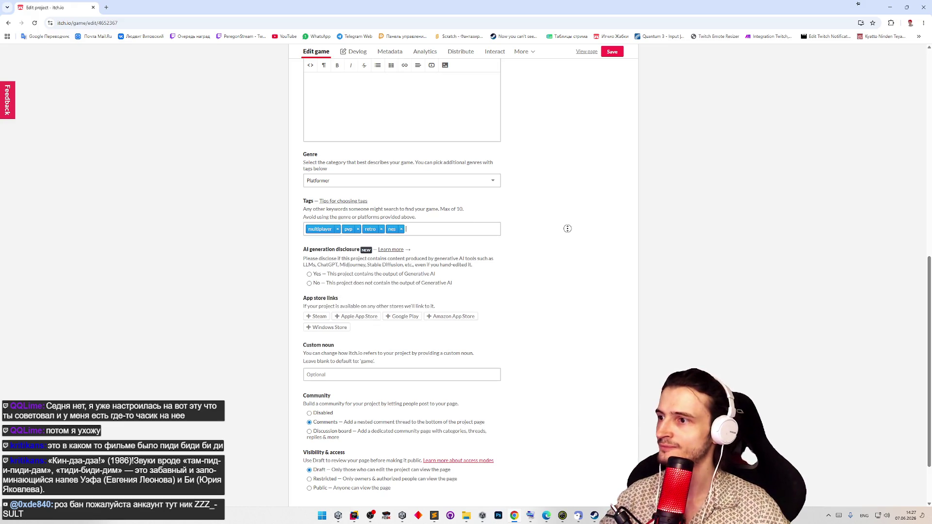
# - Save the Ninja cats settings and preview its public page
pyautogui.scroll(-2, 568, 229)
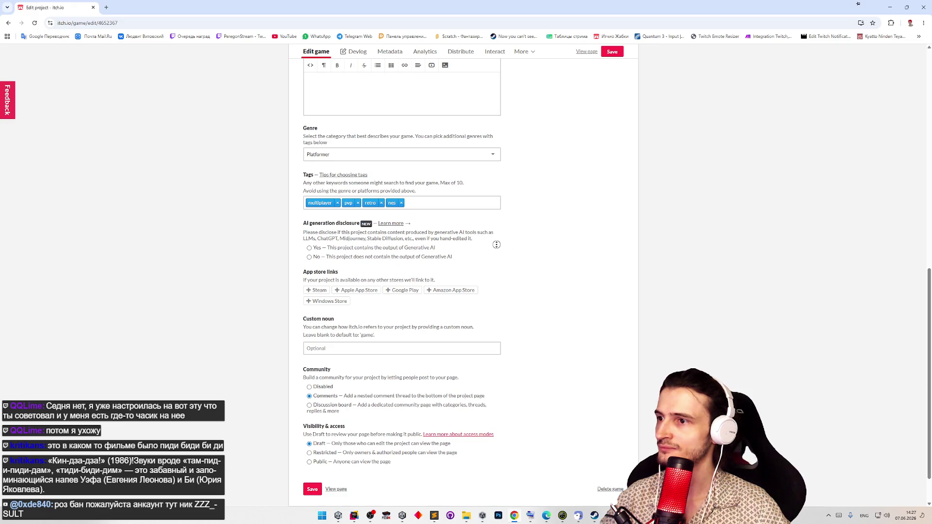
pyautogui.scroll(-1, 497, 245)
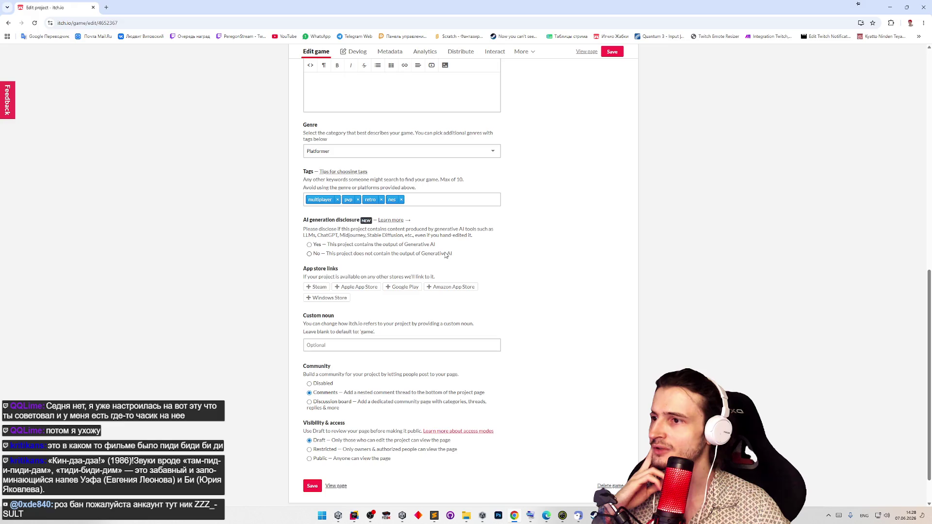
pyautogui.scroll(-1, 475, 263)
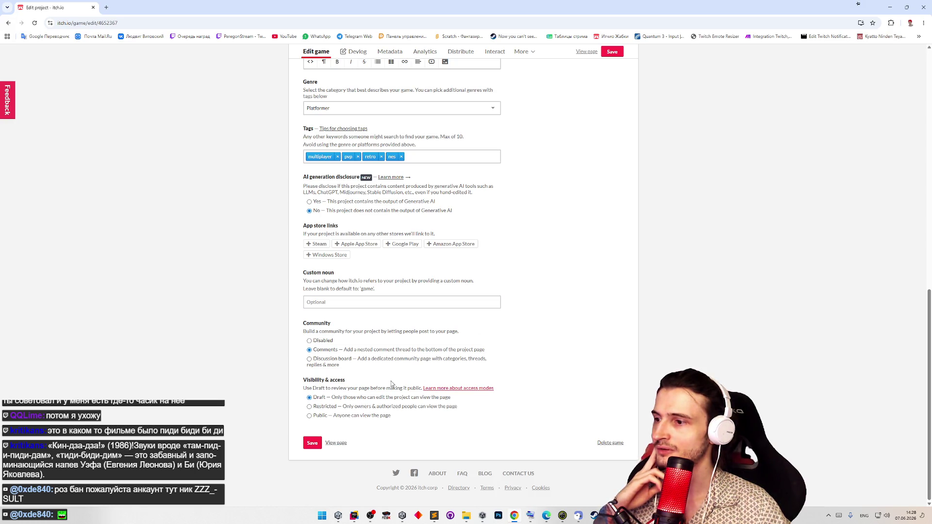
pyautogui.scroll(2, 398, 345)
pyautogui.scroll(9, 398, 346)
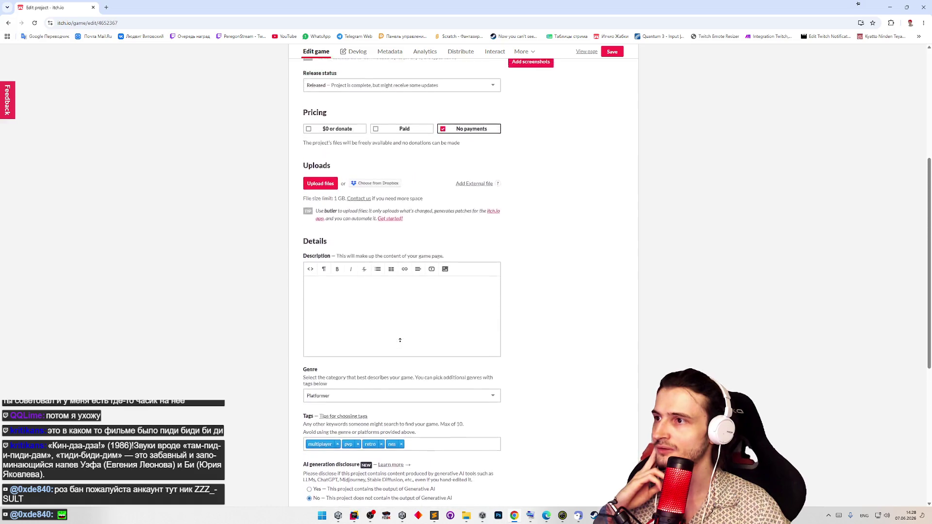
pyautogui.scroll(-10, 400, 340)
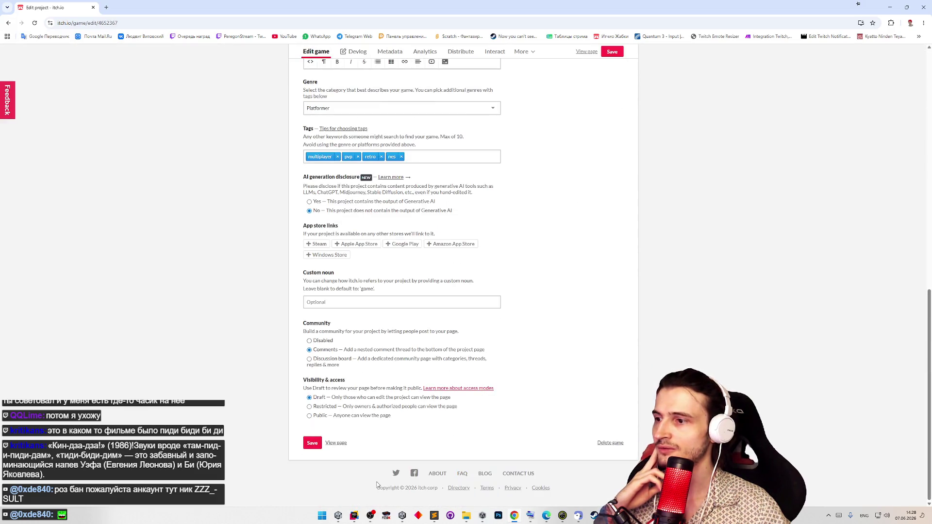
pyautogui.click(312, 443)
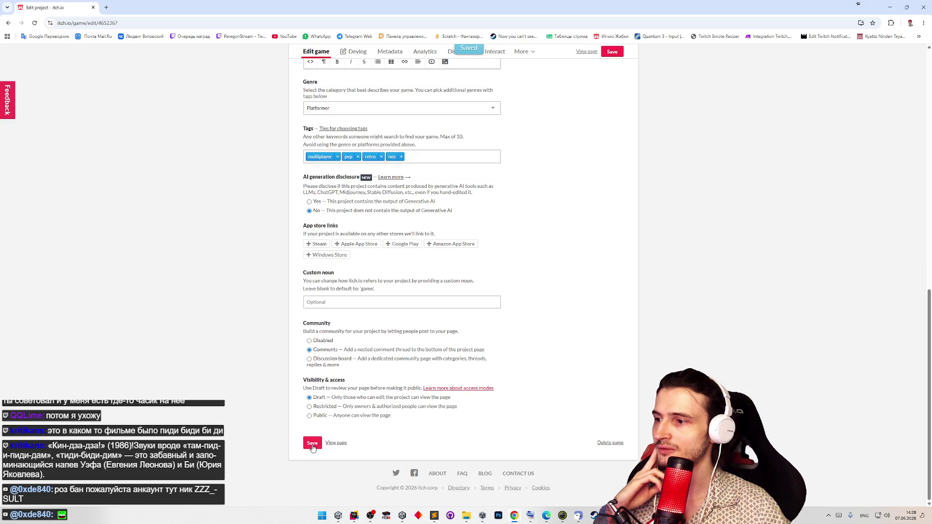
pyautogui.click(351, 442)
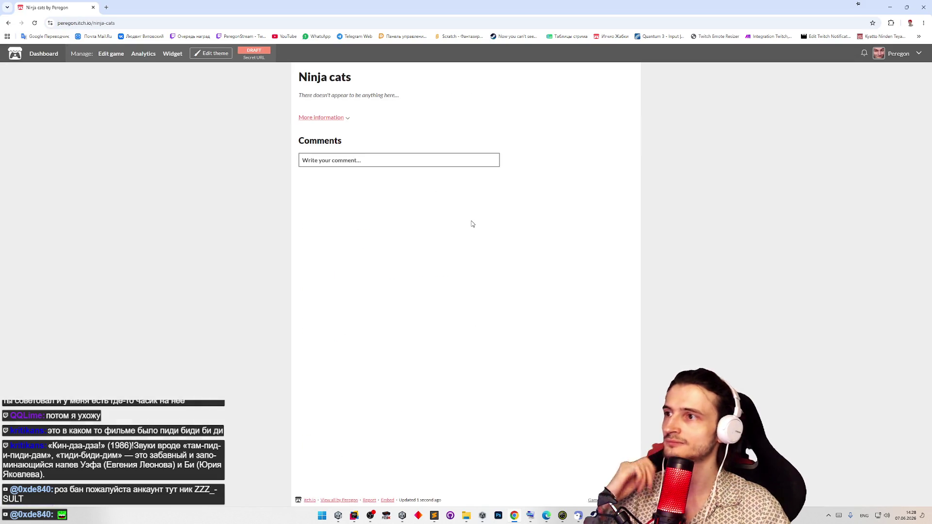
pyautogui.click(8, 24)
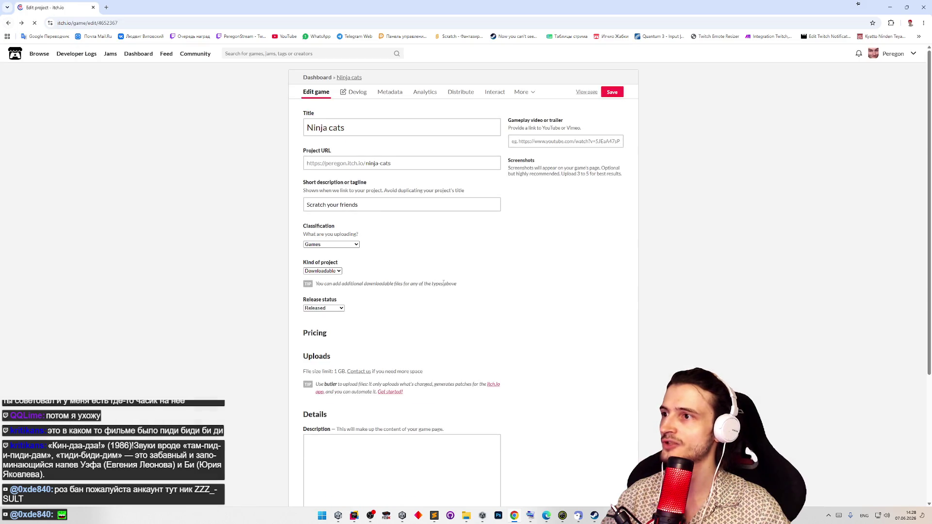
pyautogui.scroll(10, 557, 155)
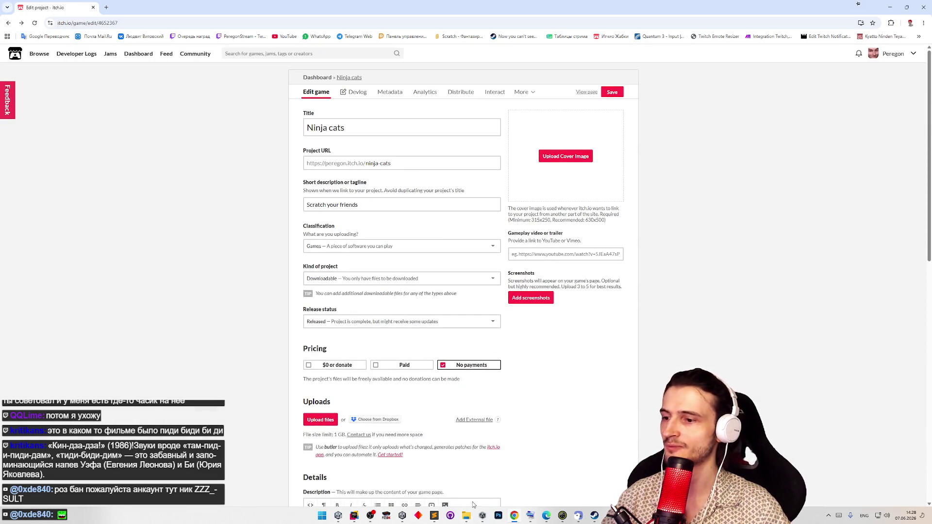
pyautogui.click(578, 159)
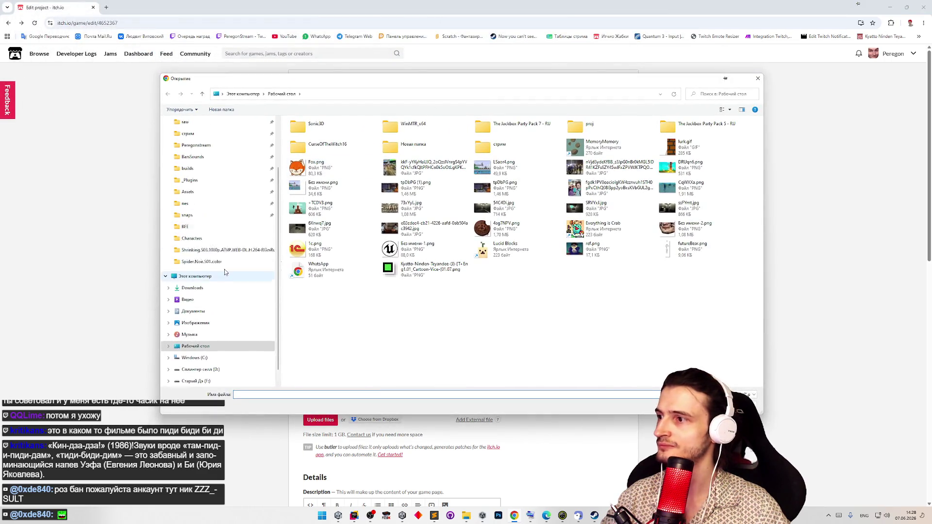
# - Browse the Vfx and UI sprite folders in Ninja-Cats Assets for a cover image
pyautogui.scroll(3, 218, 266)
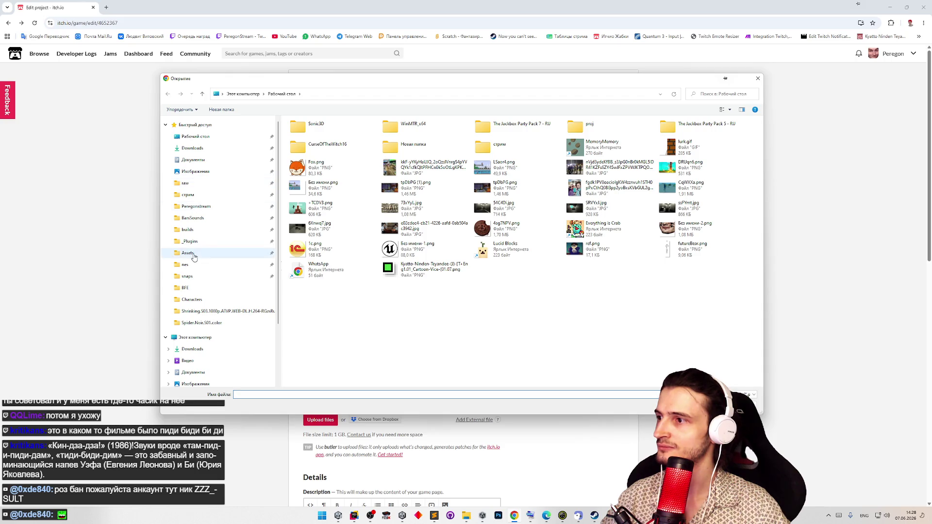
pyautogui.click(188, 253)
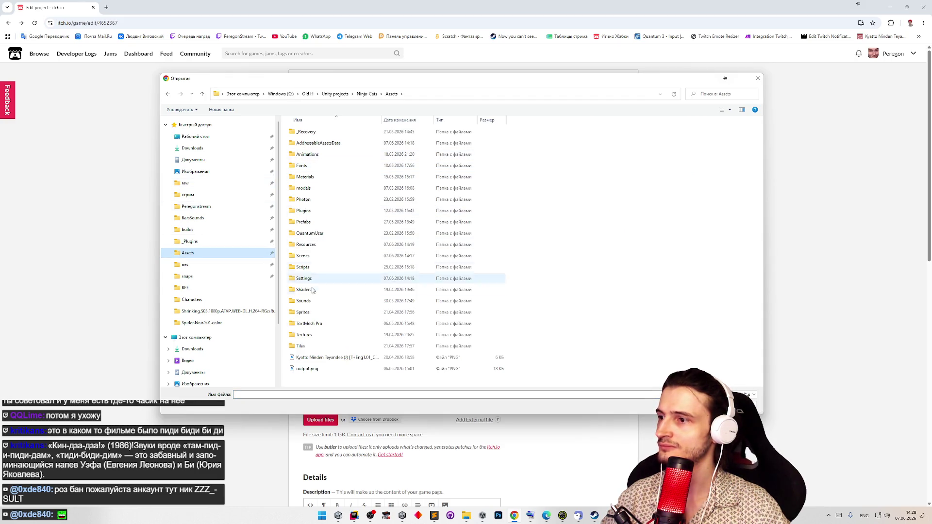
pyautogui.doubleClick(306, 314)
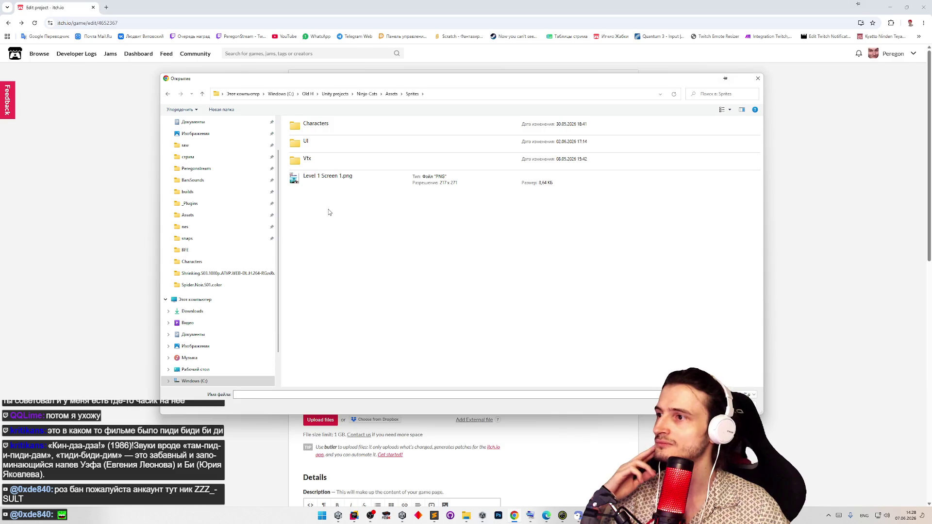
pyautogui.doubleClick(326, 165)
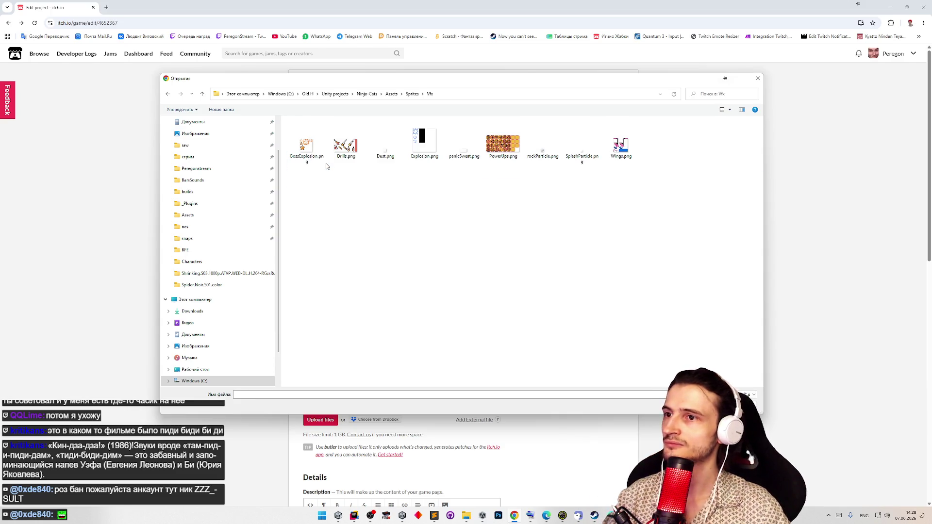
pyautogui.press('BackSpace')
pyautogui.doubleClick(311, 142)
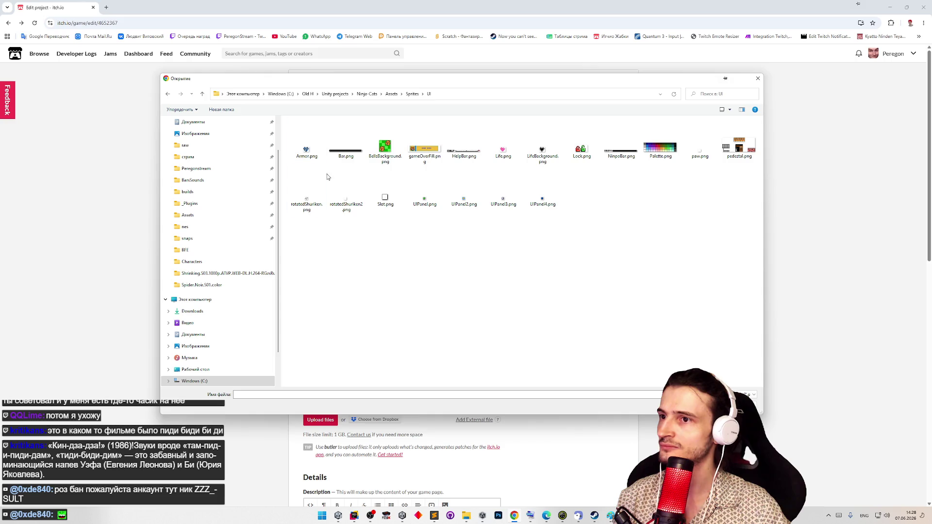
pyautogui.press('BackSpace')
# - Check the Characters and SpriteLibraries folders, then abandon the picker for Unity
pyautogui.doubleClick(317, 127)
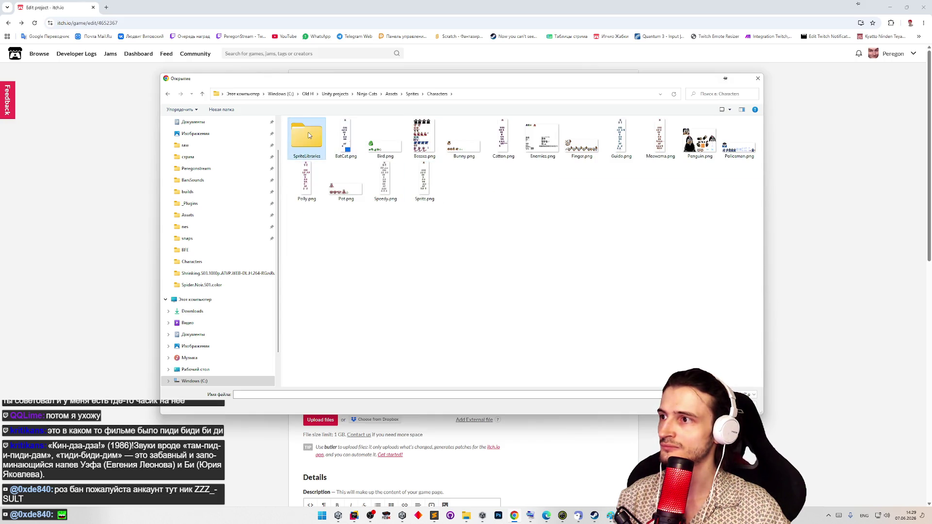
pyautogui.doubleClick(307, 136)
pyautogui.press('BackSpace')
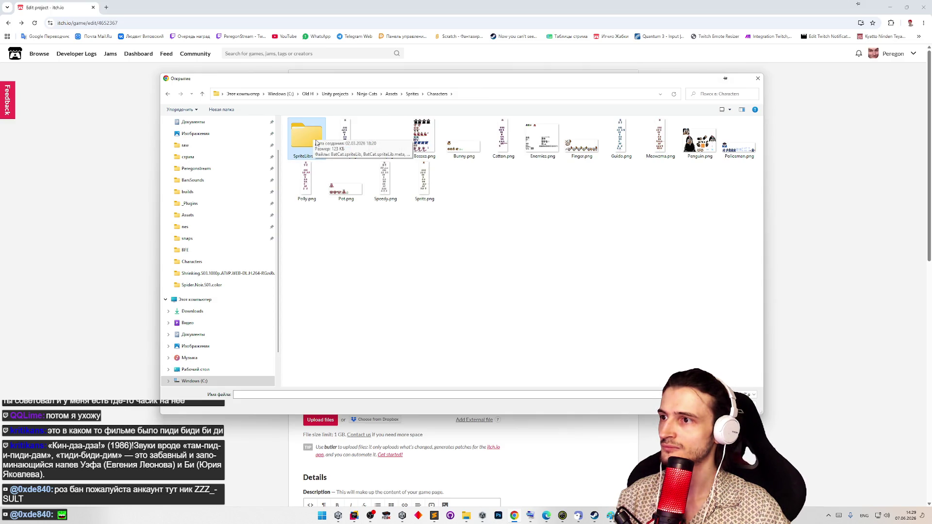
pyautogui.doubleClick(315, 144)
pyautogui.press('BackSpace')
pyautogui.press('BackSpace')
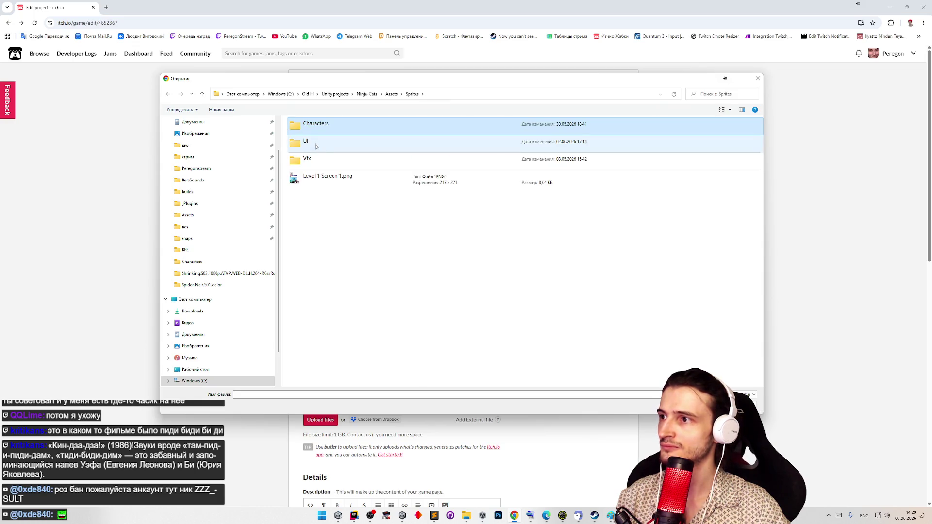
pyautogui.doubleClick(327, 152)
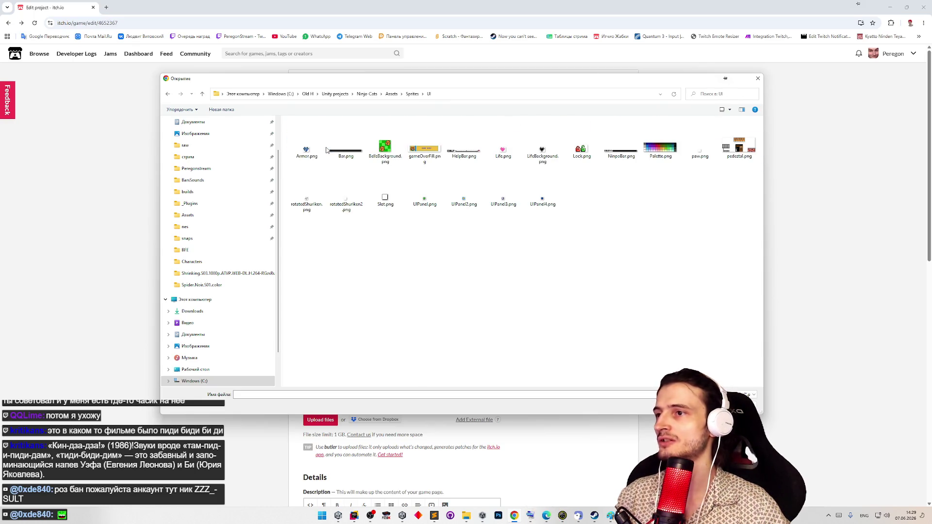
pyautogui.press('BackSpace')
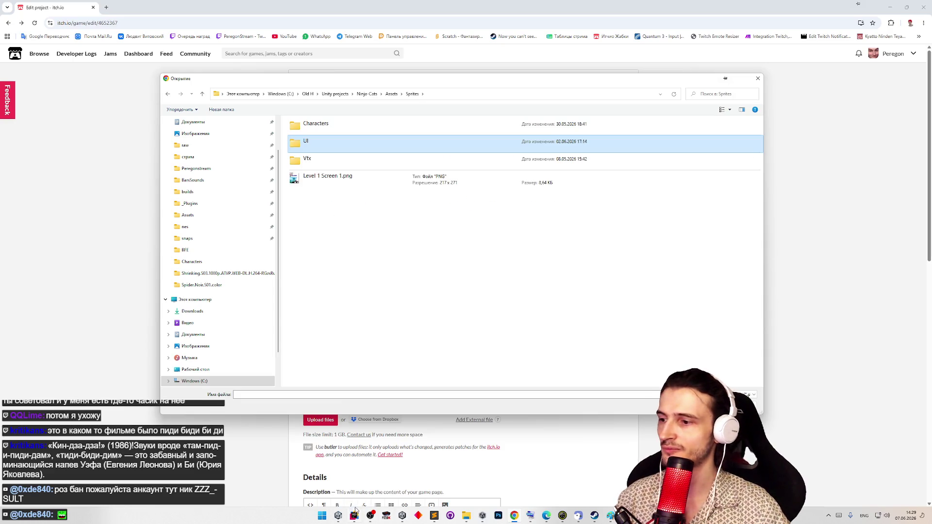
pyautogui.hotkey('alt', 'Tab')
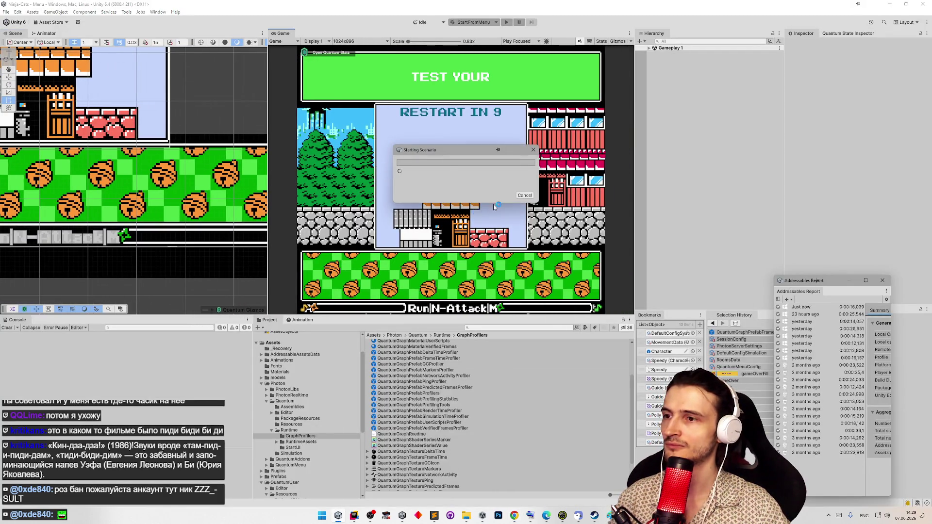
# - Restart the game in play mode and recolour the character dark green
pyautogui.click(493, 204)
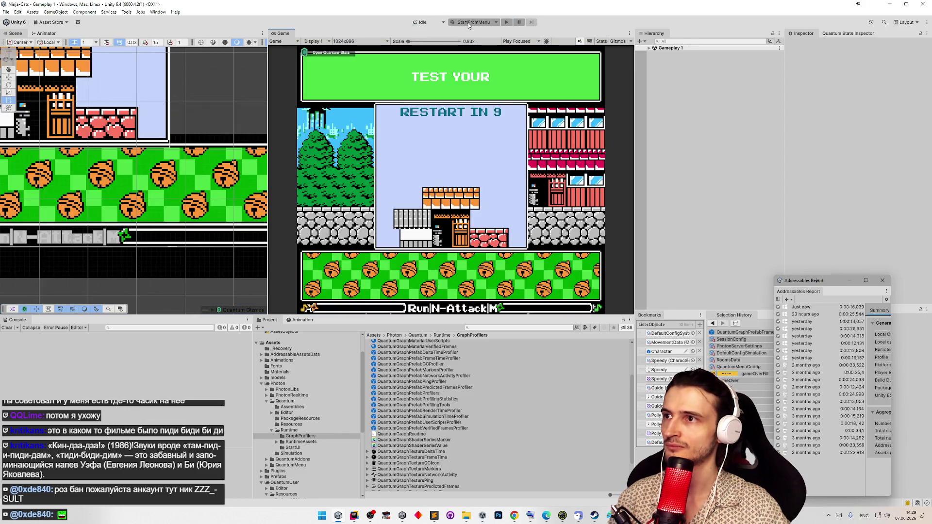
pyautogui.hotkey('ctrl', 'p')
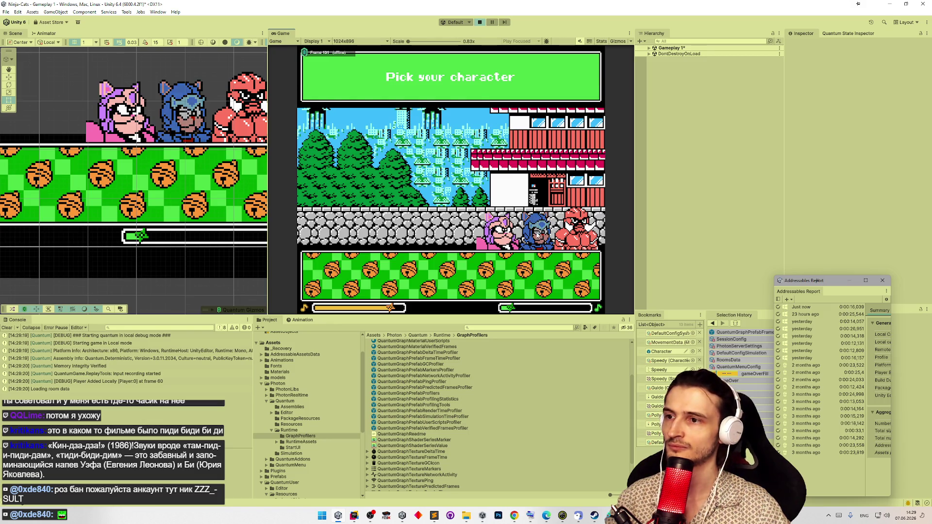
pyautogui.click(406, 267)
pyautogui.click(418, 248)
pyautogui.click(371, 217)
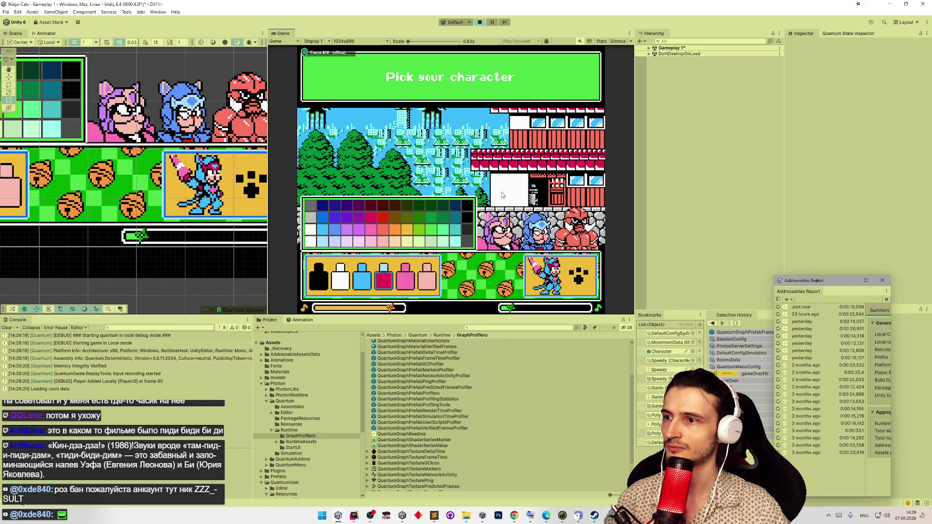
pyautogui.click(370, 284)
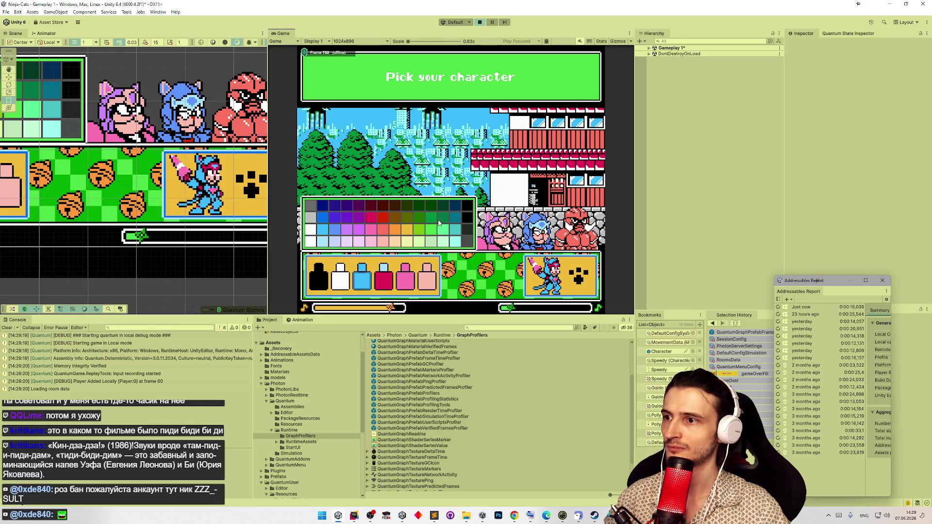
pyautogui.click(439, 222)
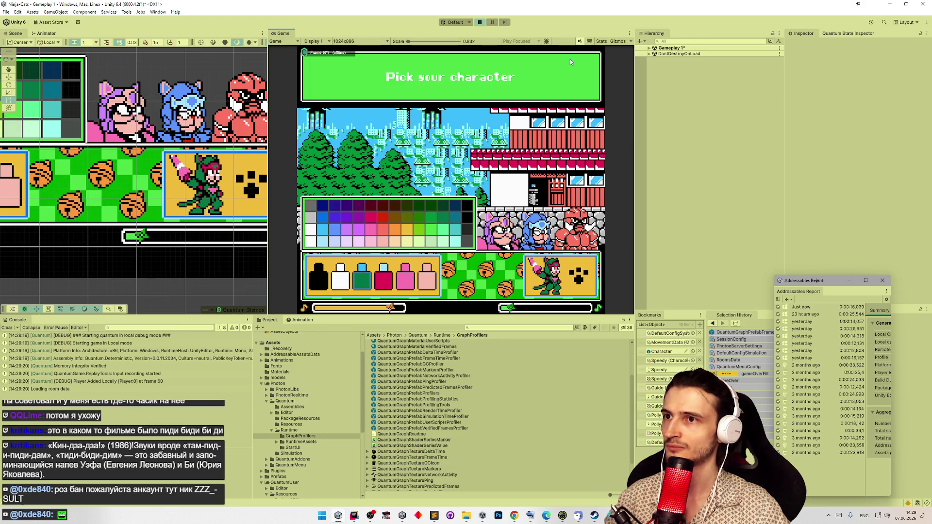
# - Deactivate the QuantumStats object to hide the frame-counter overlay
pyautogui.click(649, 54)
pyautogui.click(649, 48)
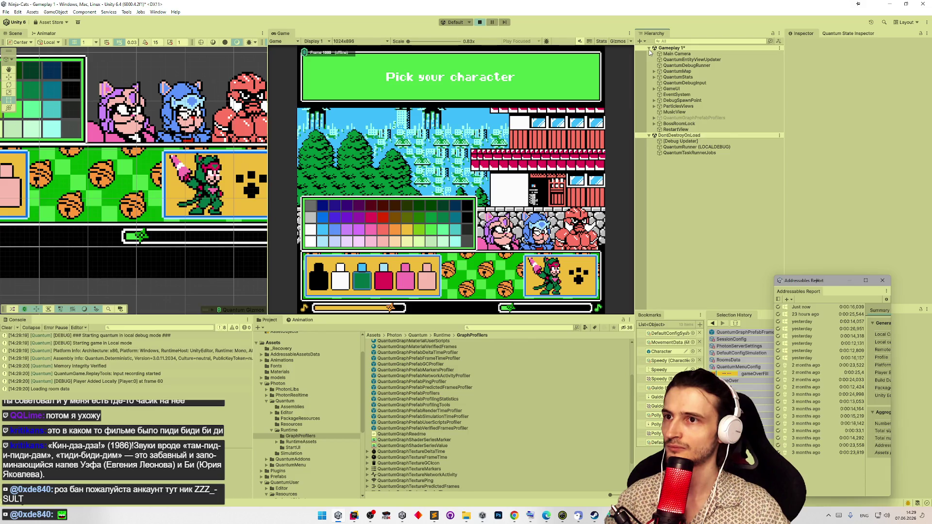
pyautogui.click(678, 77)
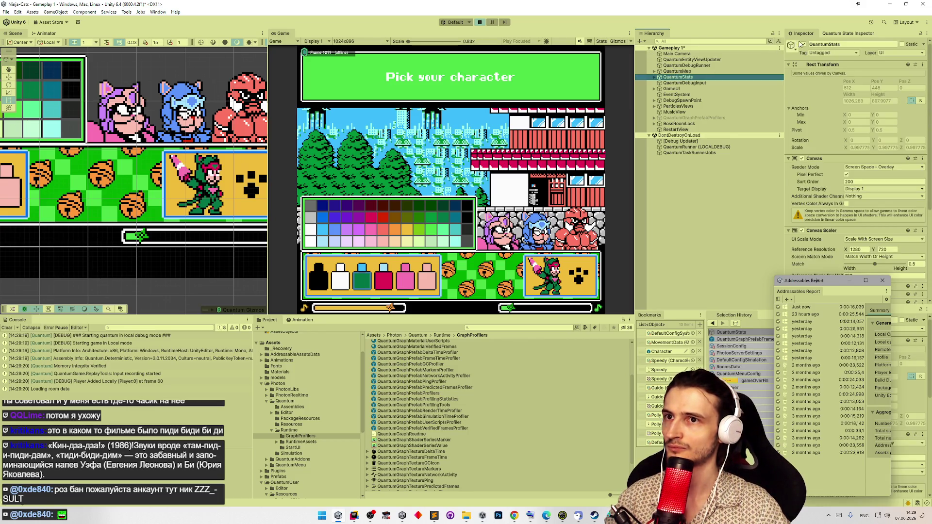
pyautogui.click(803, 45)
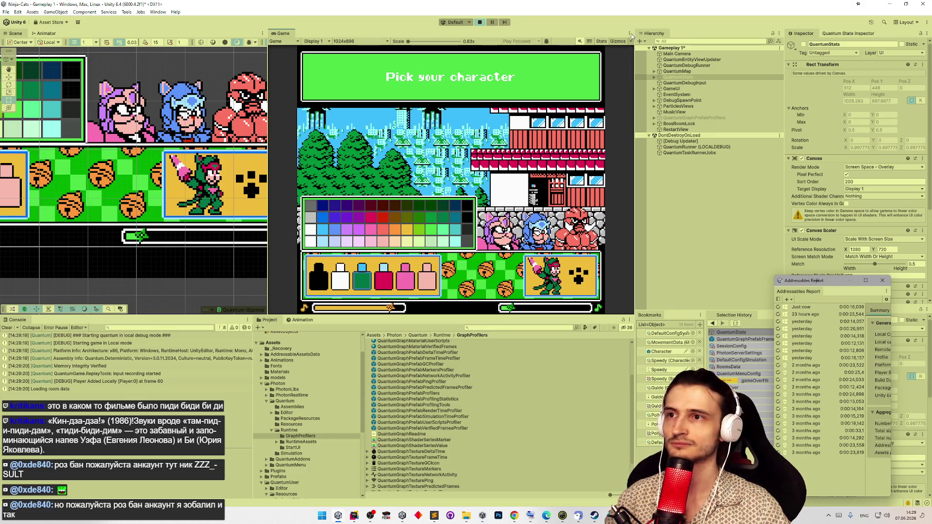
pyautogui.click(630, 34)
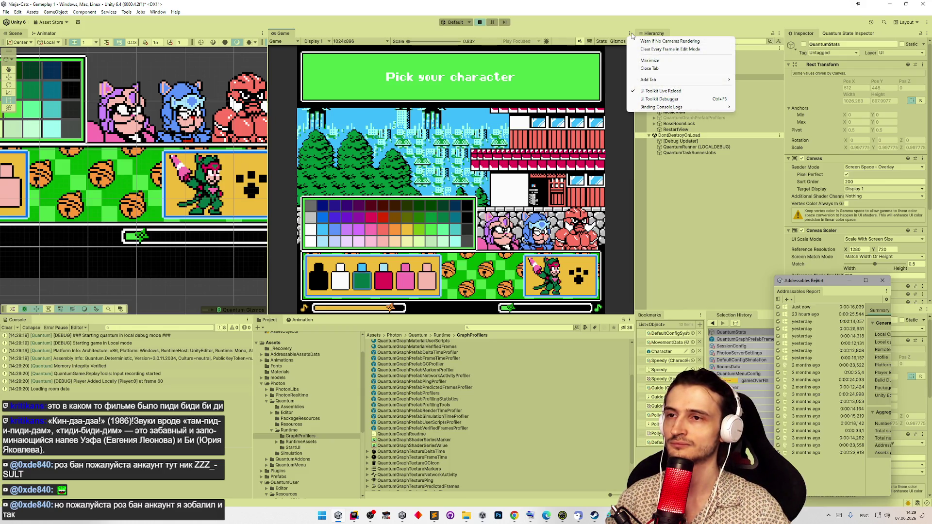
pyautogui.moveTo(659, 82)
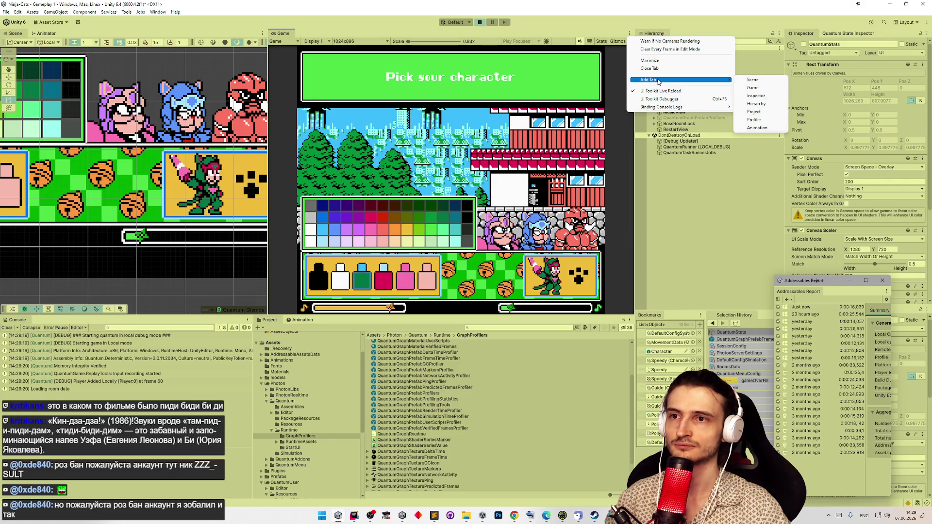
pyautogui.click(644, 182)
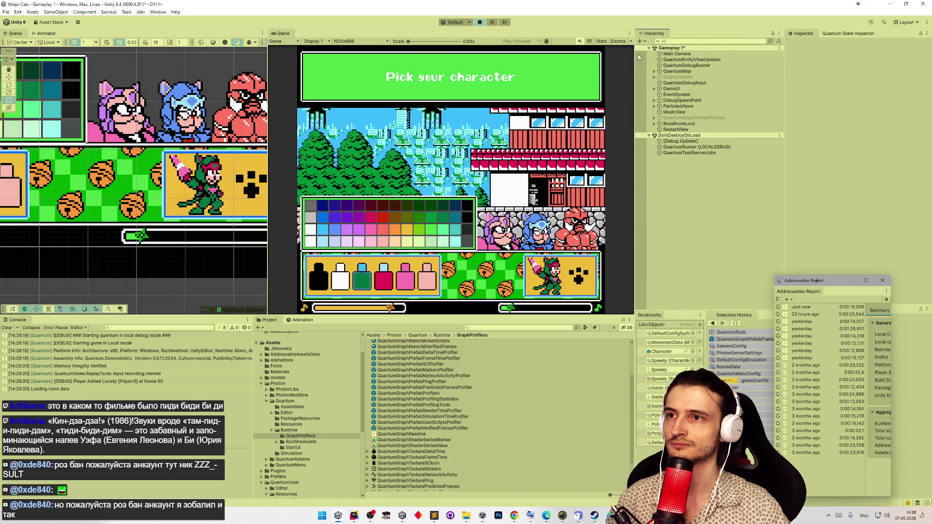
pyautogui.click(630, 33)
pyautogui.moveTo(639, 80)
pyautogui.click(654, 154)
pyautogui.click(630, 42)
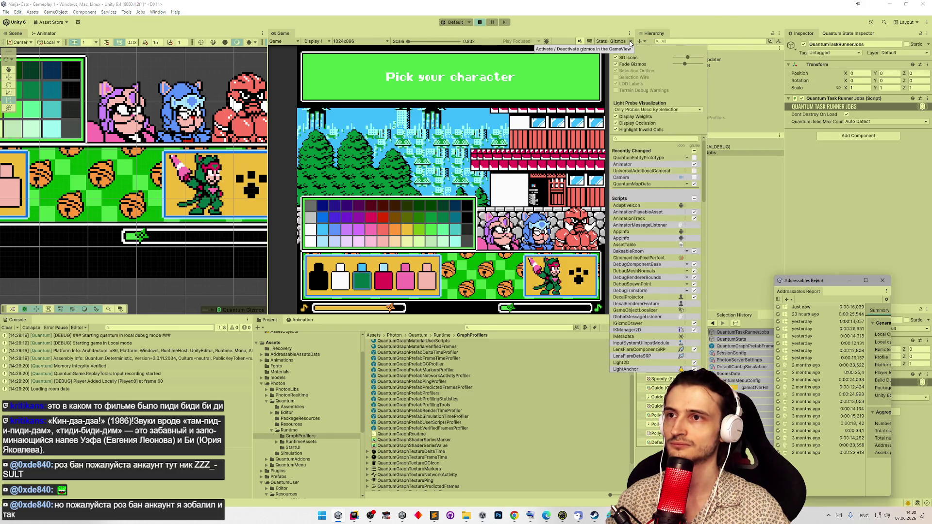
pyautogui.click(630, 34)
pyautogui.click(630, 34)
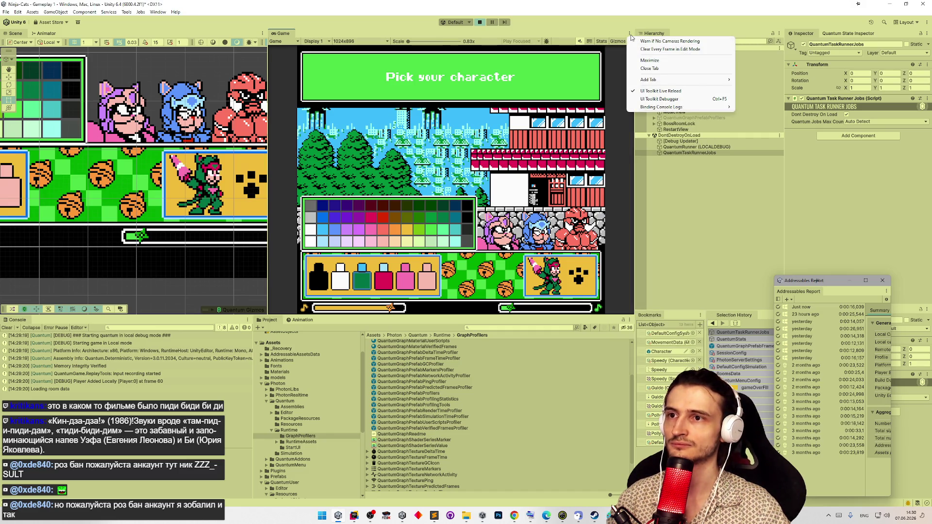
pyautogui.click(667, 187)
pyautogui.click(667, 185)
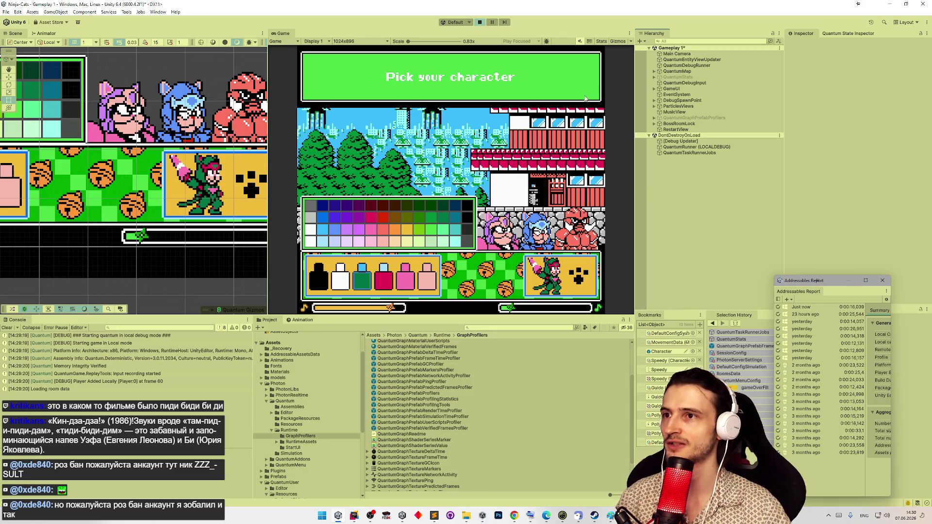
pyautogui.click(604, 43)
pyautogui.click(604, 43)
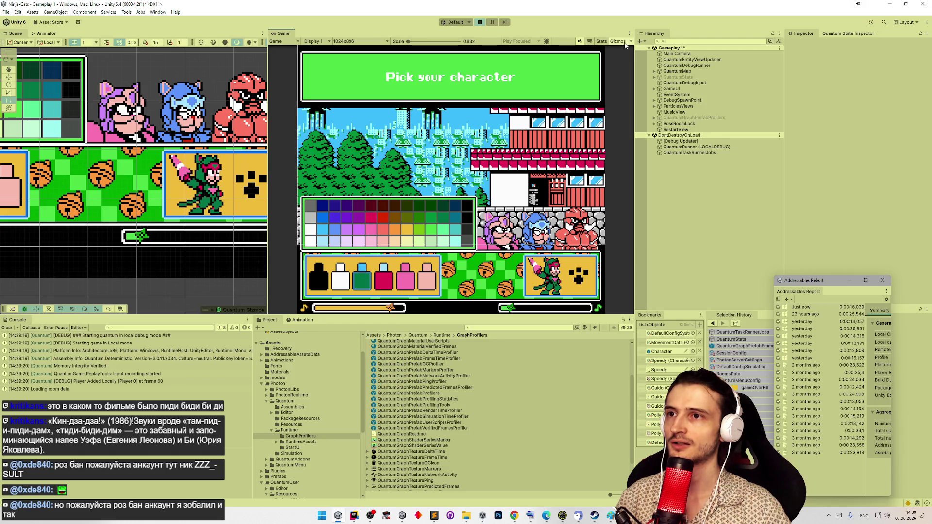
pyautogui.click(630, 41)
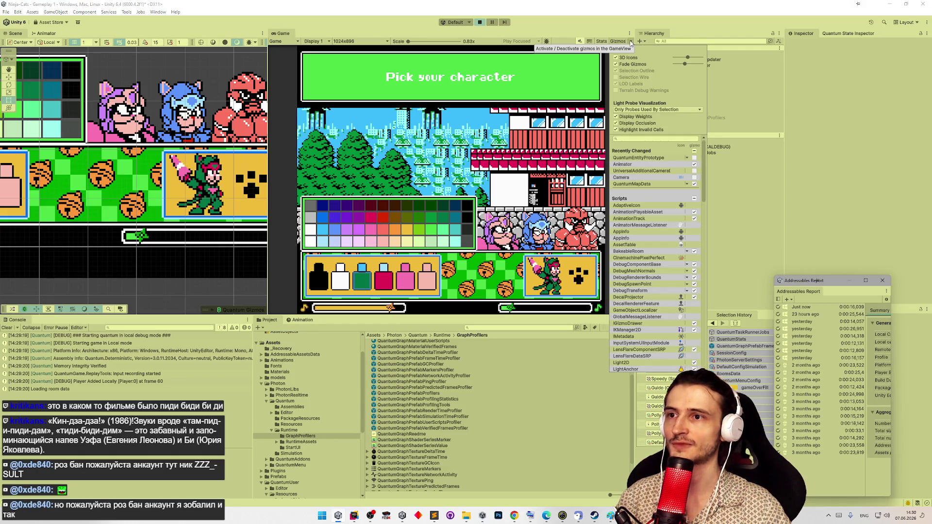
pyautogui.click(629, 42)
pyautogui.click(629, 43)
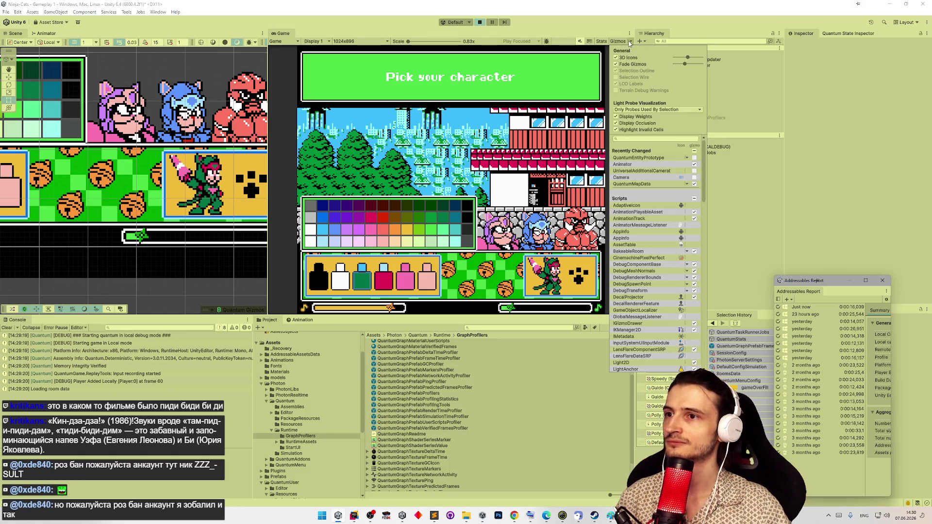
pyautogui.click(705, 178)
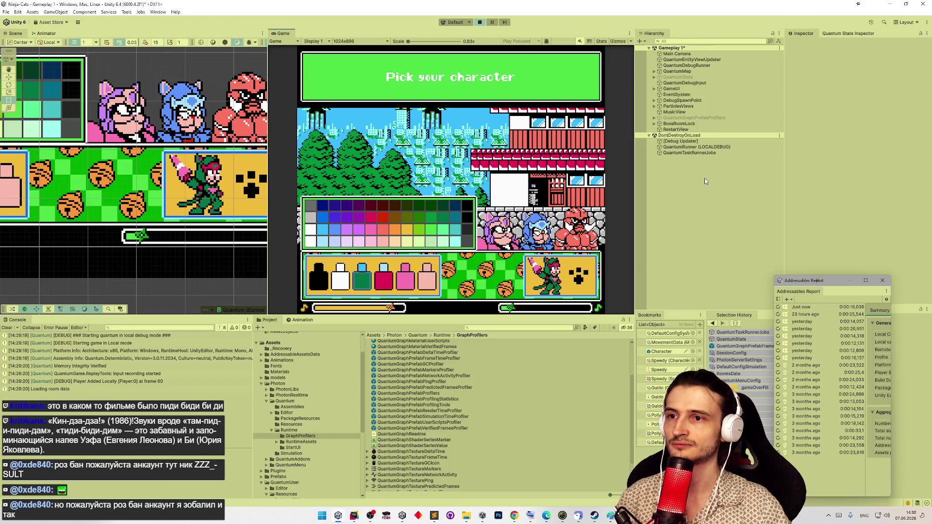
pyautogui.click(633, 42)
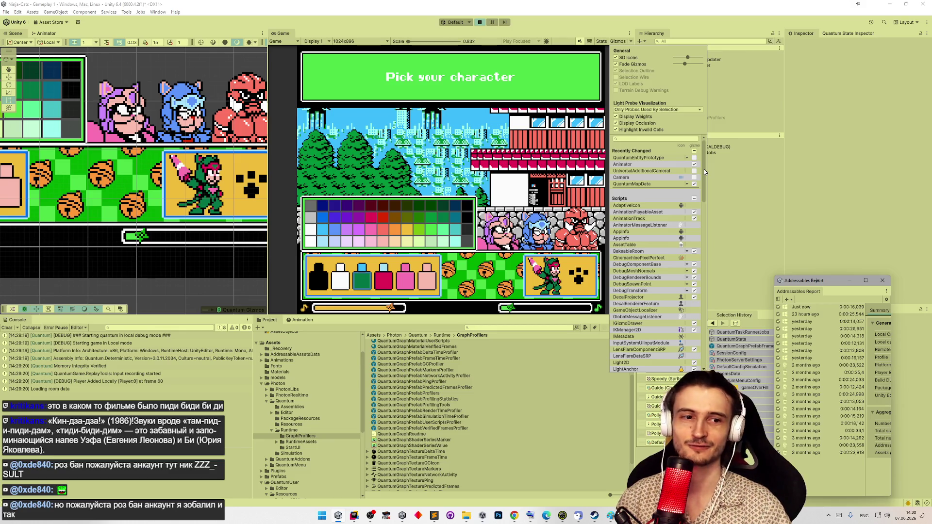
pyautogui.scroll(-15, 698, 206)
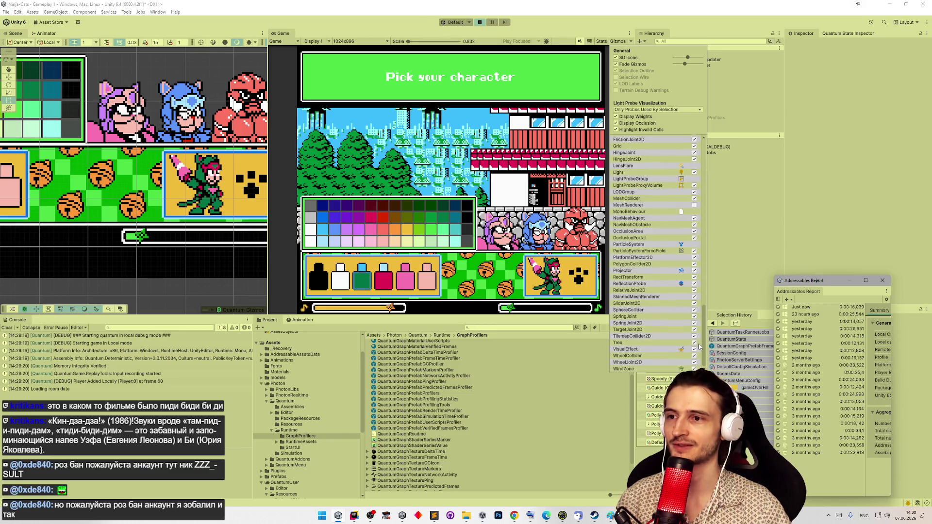
pyautogui.scroll(15, 692, 254)
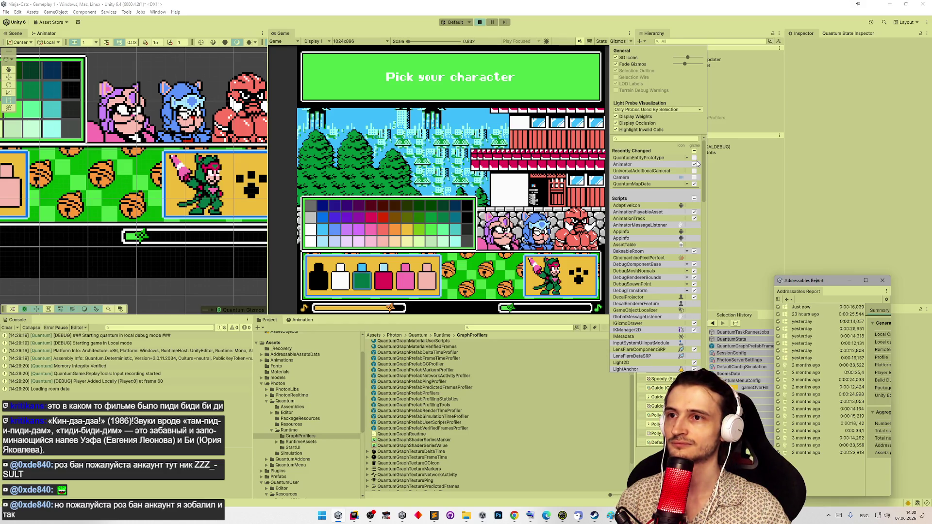
pyautogui.click(630, 34)
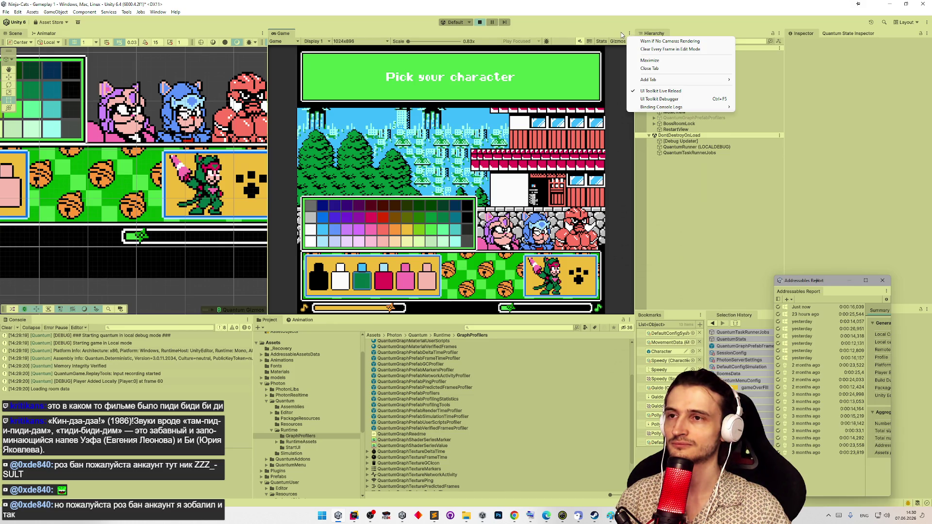
pyautogui.click(622, 32)
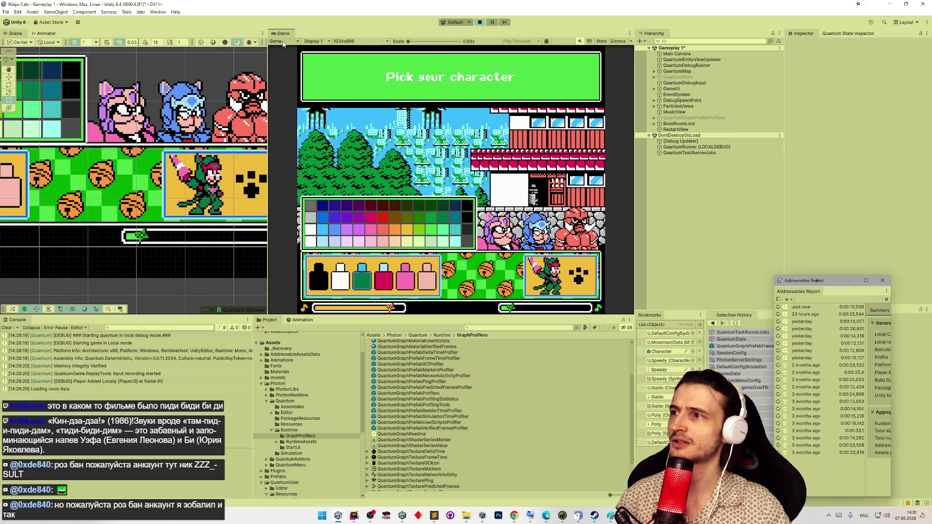
pyautogui.press('super+shift+s')
pyautogui.moveTo(297, 46)
pyautogui.mouseDown()
pyautogui.moveTo(374, 134)
pyautogui.moveTo(607, 295)
pyautogui.moveTo(606, 317)
pyautogui.mouseUp()
# - Clear the horizontal and vertical sizes in Paint's Resize and Skew dialog, then cancel it
pyautogui.click(514, 515)
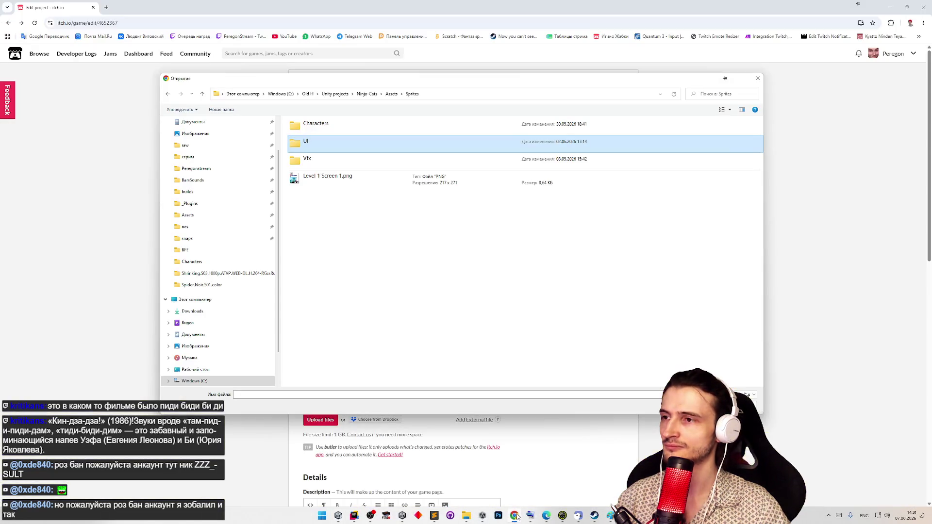
pyautogui.press('super')
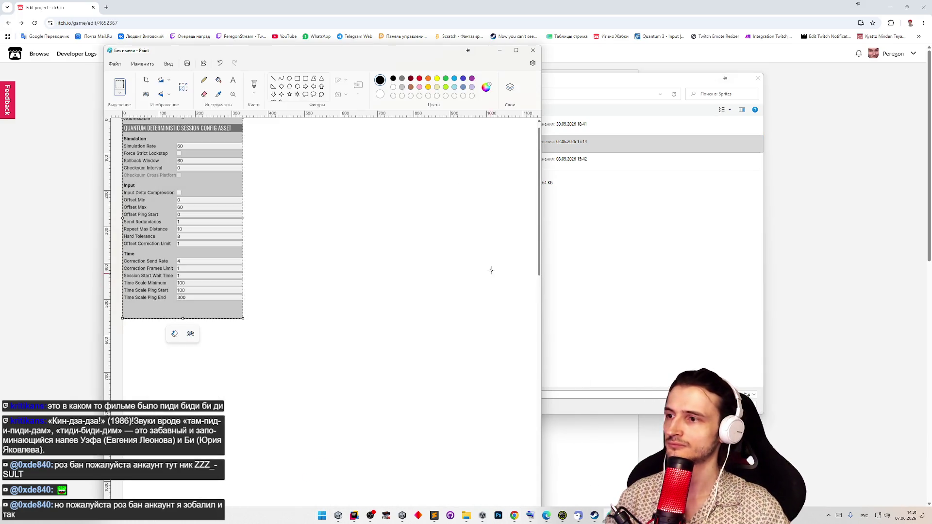
pyautogui.hotkey('ctrl', 'w')
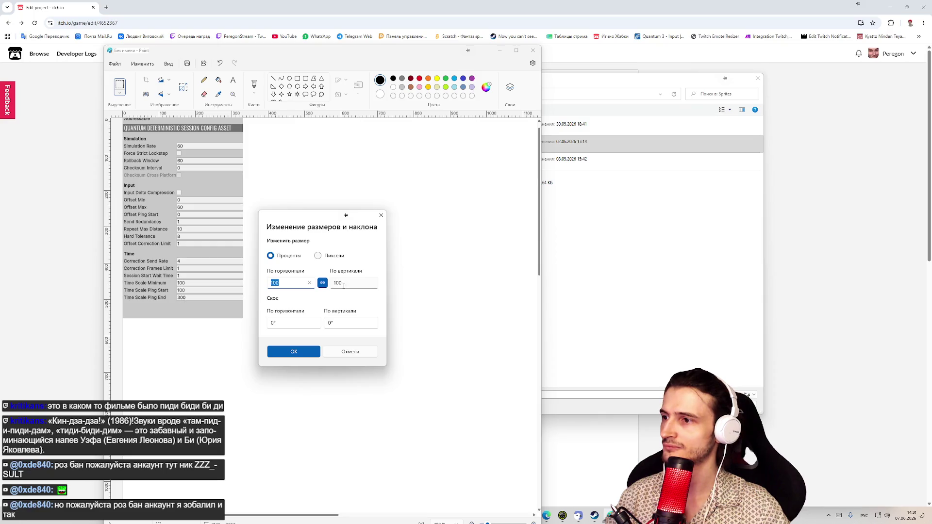
pyautogui.click(323, 282)
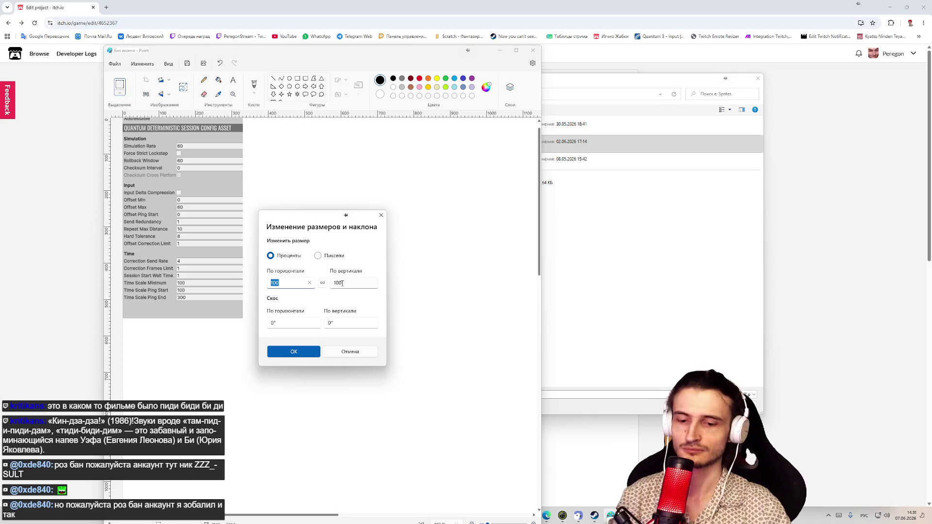
pyautogui.moveTo(281, 283); pyautogui.dragTo(275, 284)
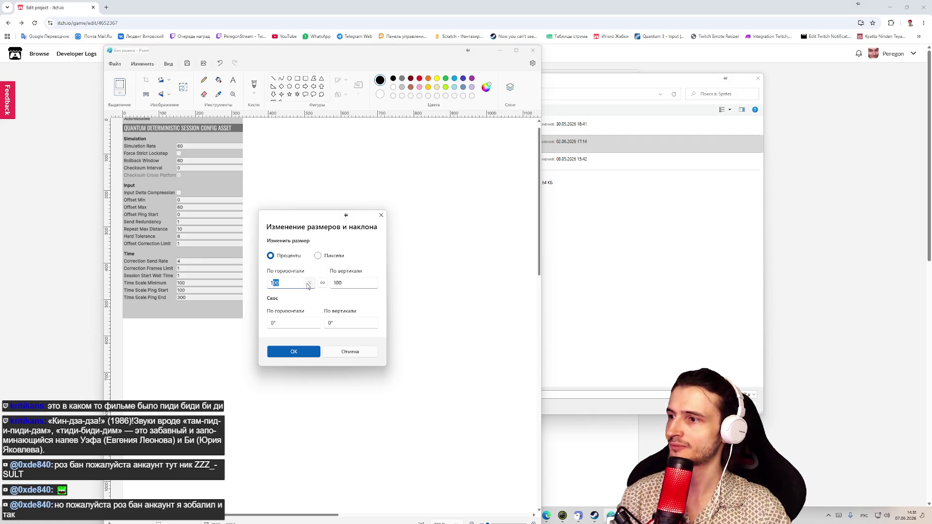
pyautogui.press('BackSpace')
pyautogui.press('BackSpace')
pyautogui.click(374, 284)
pyautogui.press('BackSpace')
pyautogui.press('BackSpace')
pyautogui.press('BackSpace')
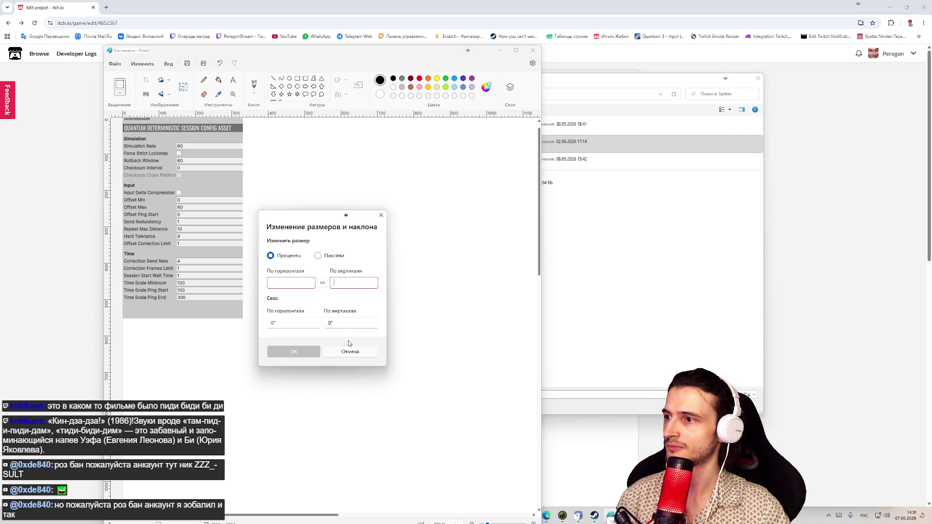
pyautogui.click(350, 351)
# - Reopen Resize with pixel units, cancel again, and quit Paint without saving
pyautogui.hotkey('ctrl', 'w')
pyautogui.click(318, 256)
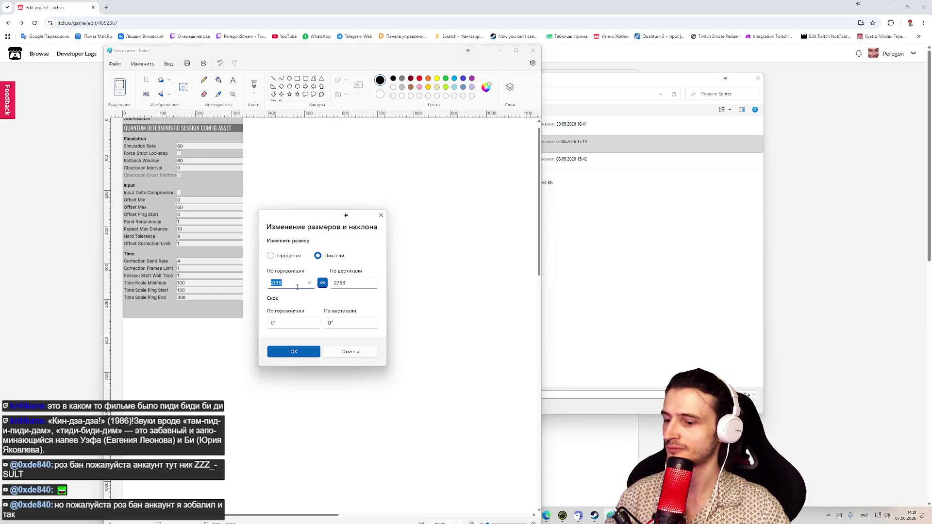
pyautogui.click(306, 323)
pyautogui.click(350, 352)
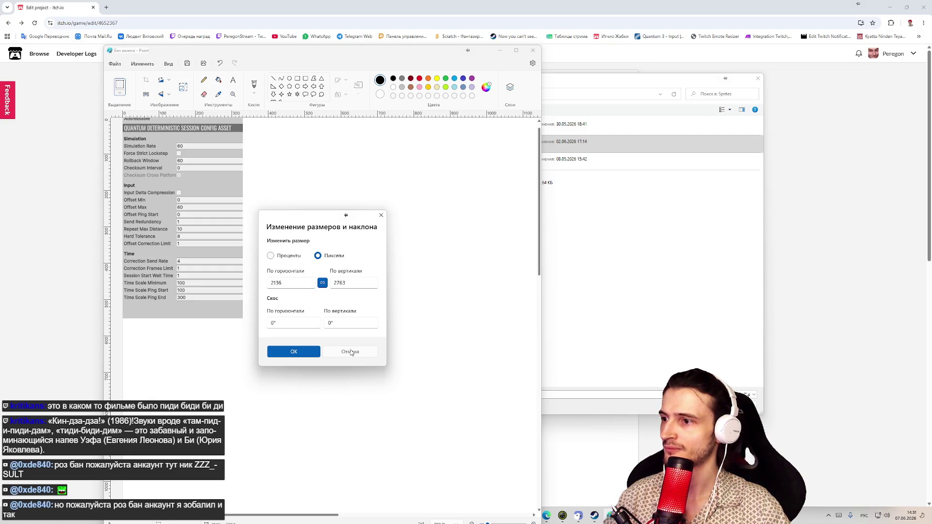
pyautogui.hotkey('alt', 'F4')
pyautogui.click(326, 311)
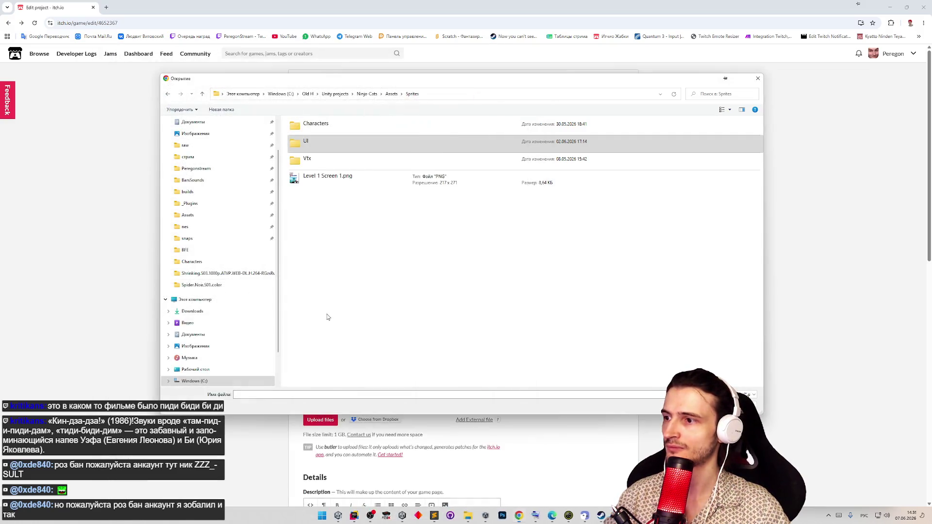
# - Create a clipboard-sized Photoshop canvas and paste the Pick your character screenshot
pyautogui.press('super')
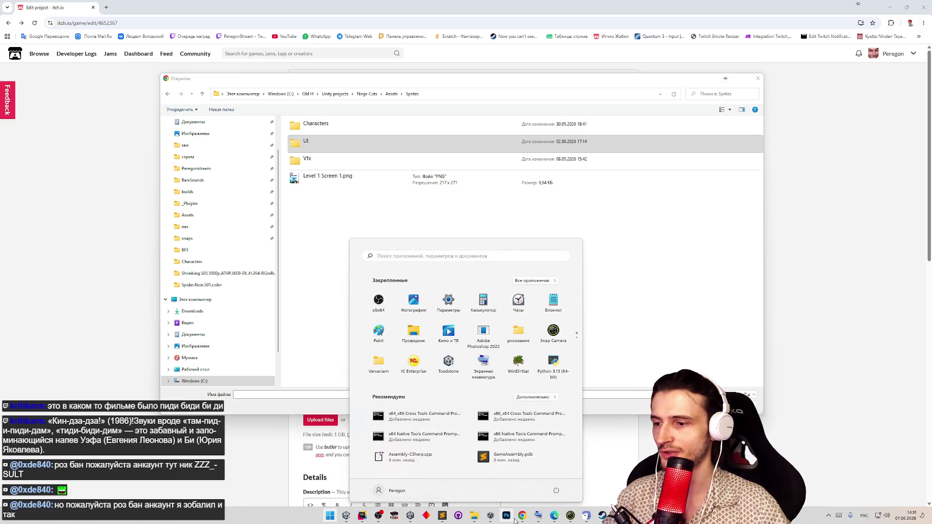
pyautogui.press('Escape')
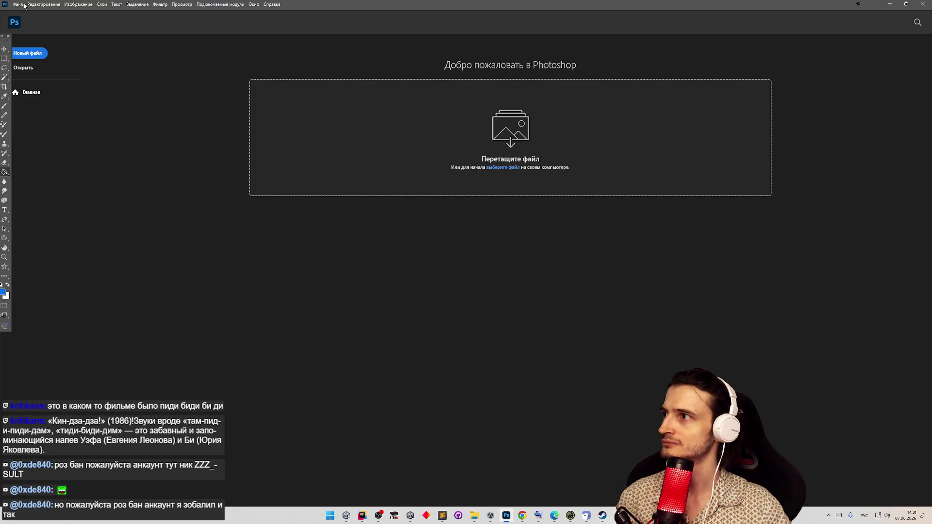
pyautogui.click(19, 6)
pyautogui.click(19, 6)
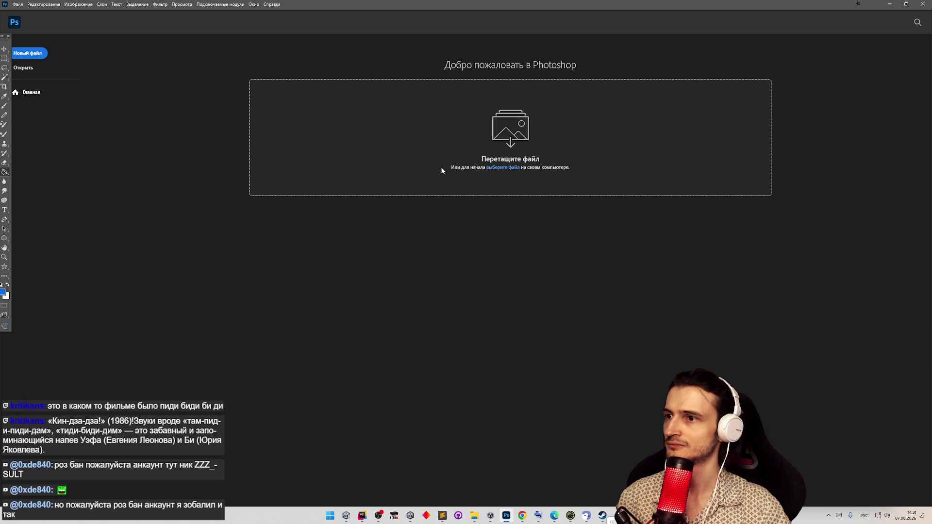
pyautogui.click(20, 5)
pyautogui.click(27, 13)
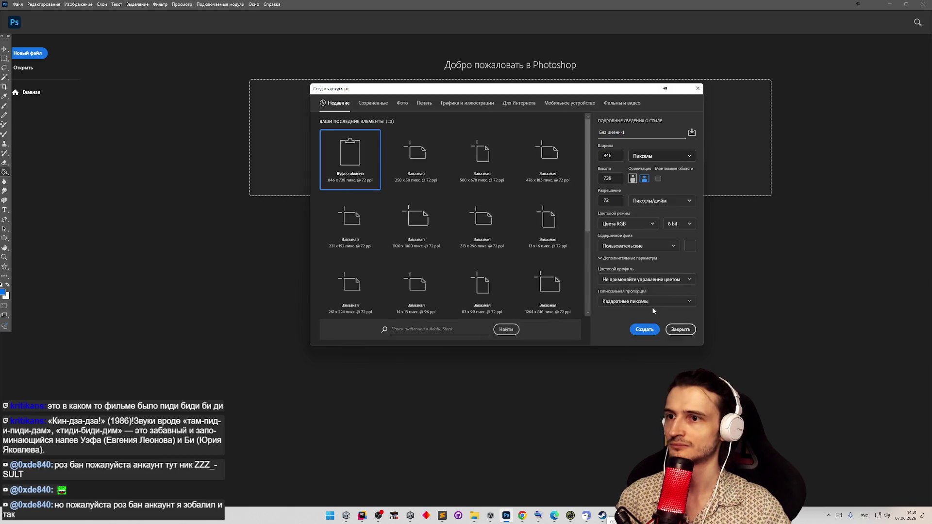
pyautogui.click(648, 329)
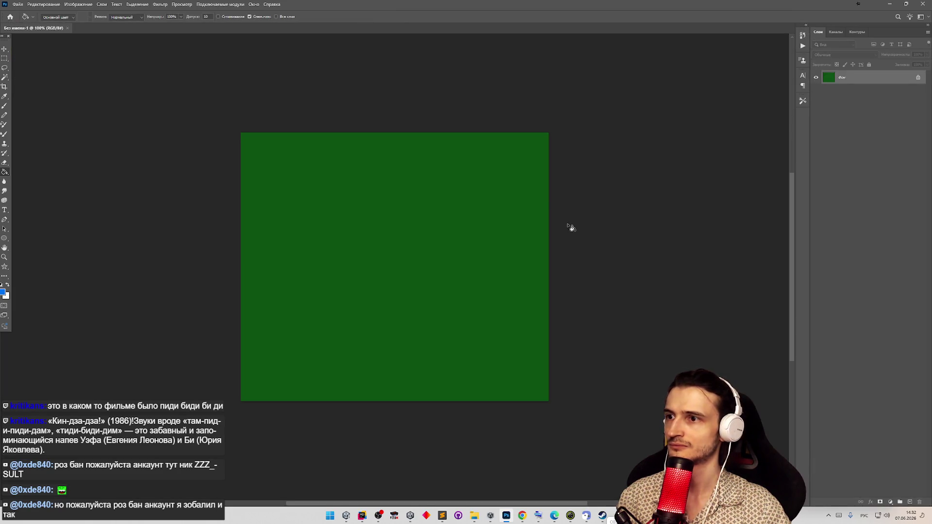
pyautogui.hotkey('ctrl', 'v')
# - Save it as a PNG on the Desktop, replacing the existing Без имени-1.png
pyautogui.click(23, 5)
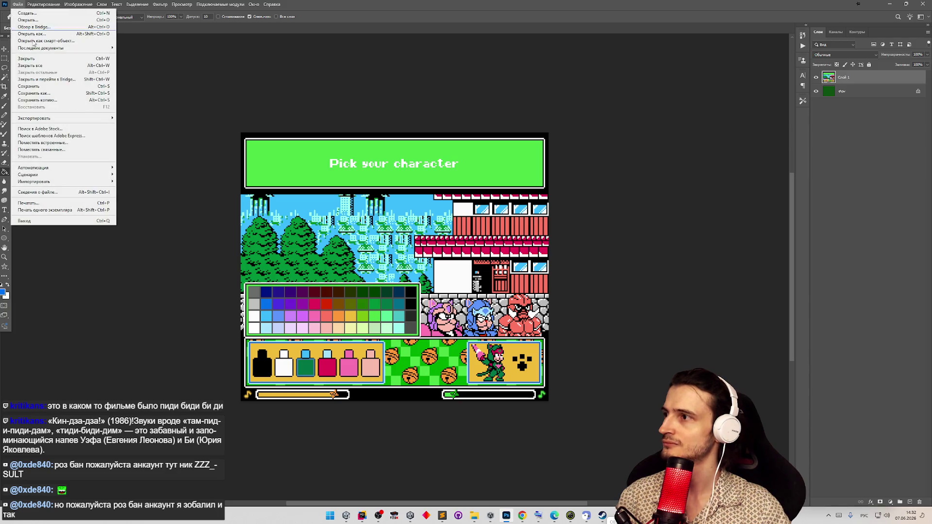
pyautogui.click(316, 104)
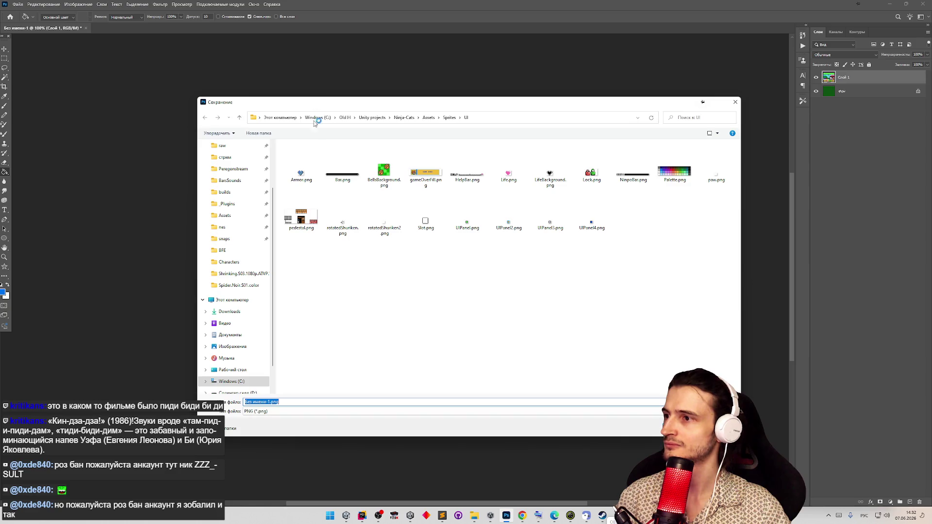
pyautogui.scroll(3, 233, 219)
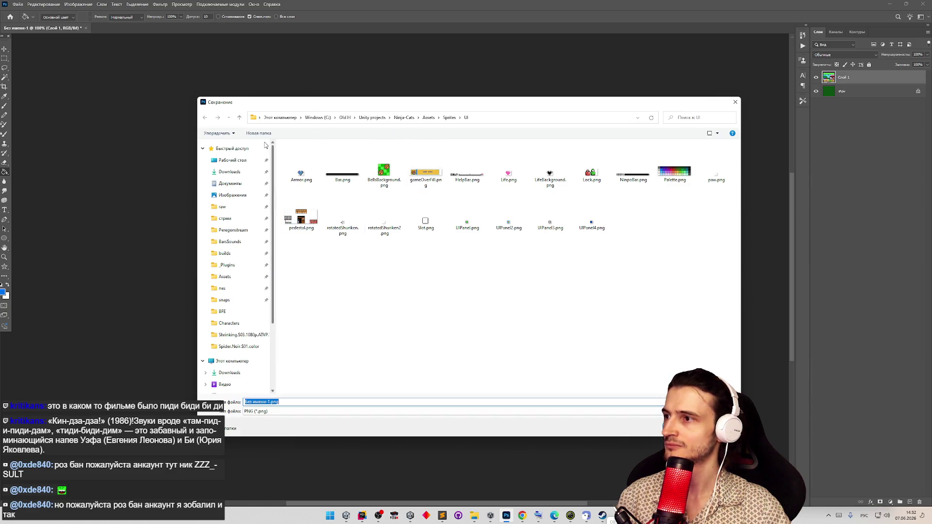
pyautogui.click(232, 160)
pyautogui.click(682, 428)
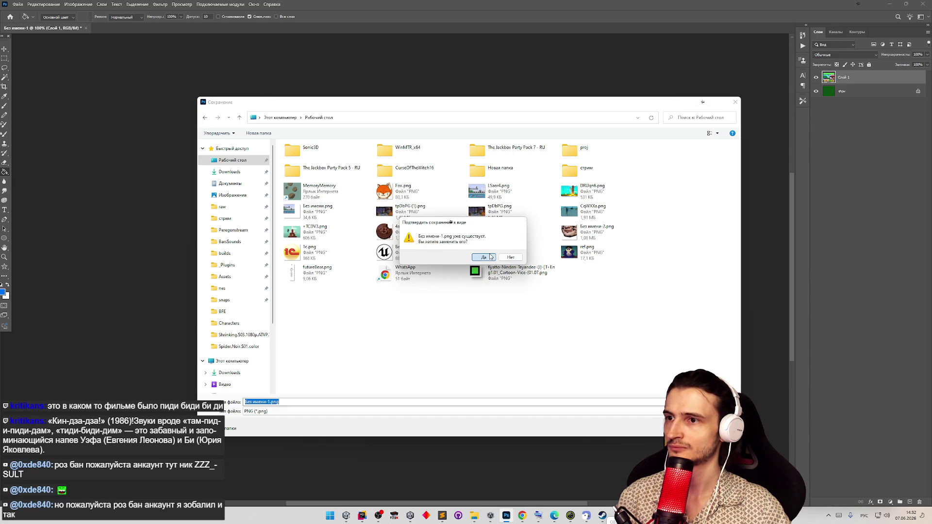
pyautogui.moveTo(480, 224)
pyautogui.mouseDown()
pyautogui.moveTo(472, 333)
pyautogui.moveTo(474, 325)
pyautogui.mouseUp()
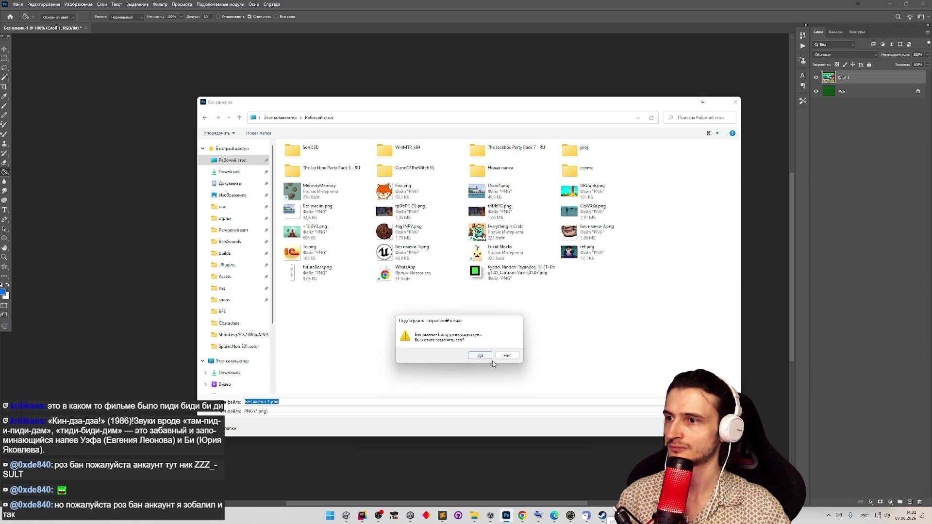
pyautogui.click(480, 356)
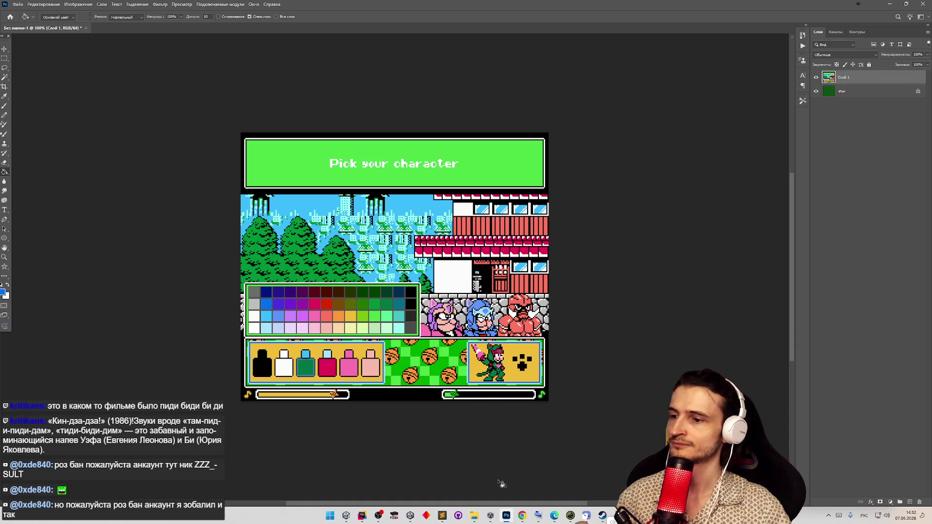
pyautogui.click(523, 516)
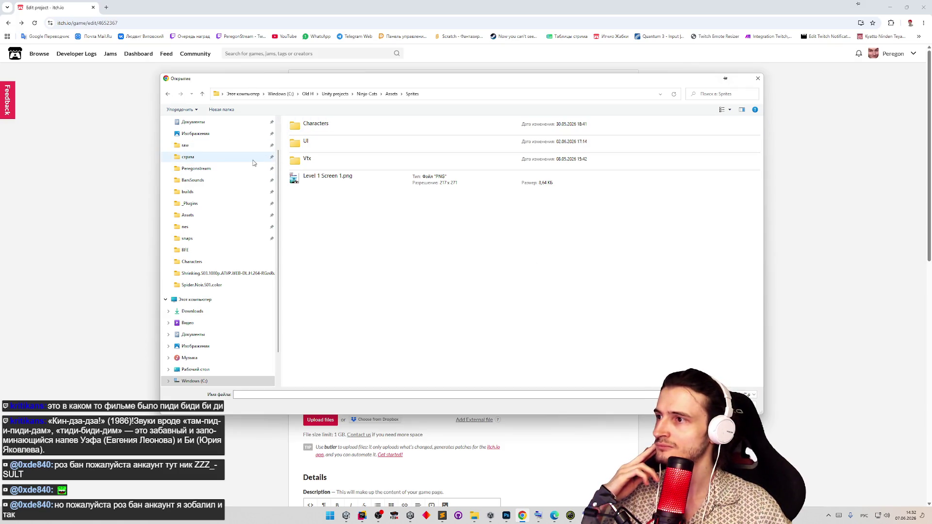
# - Choose the Desktop's Pick your character PNG as the Ninja cats cover image
pyautogui.scroll(1, 231, 149)
pyautogui.click(224, 139)
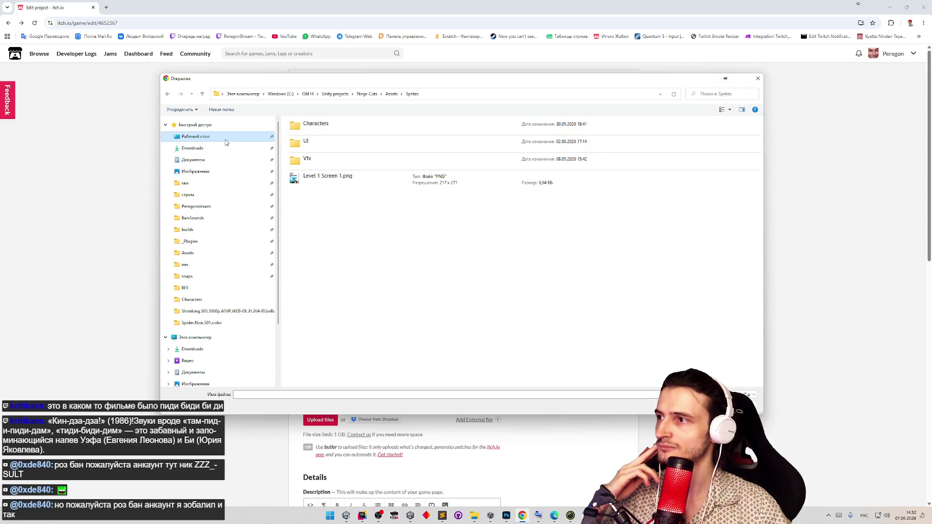
pyautogui.doubleClick(590, 148)
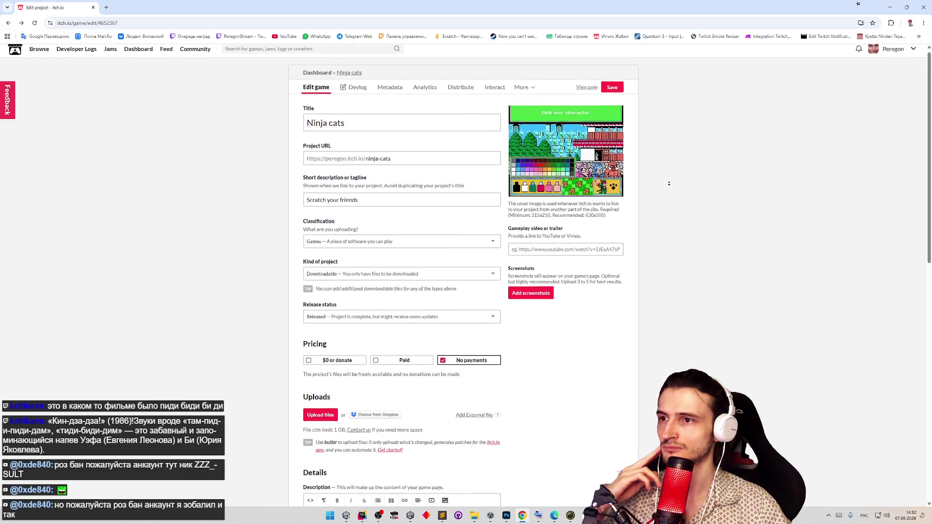
# - Save the page changes and go to the Creator Dashboard
pyautogui.scroll(-10, 670, 182)
pyautogui.click(311, 443)
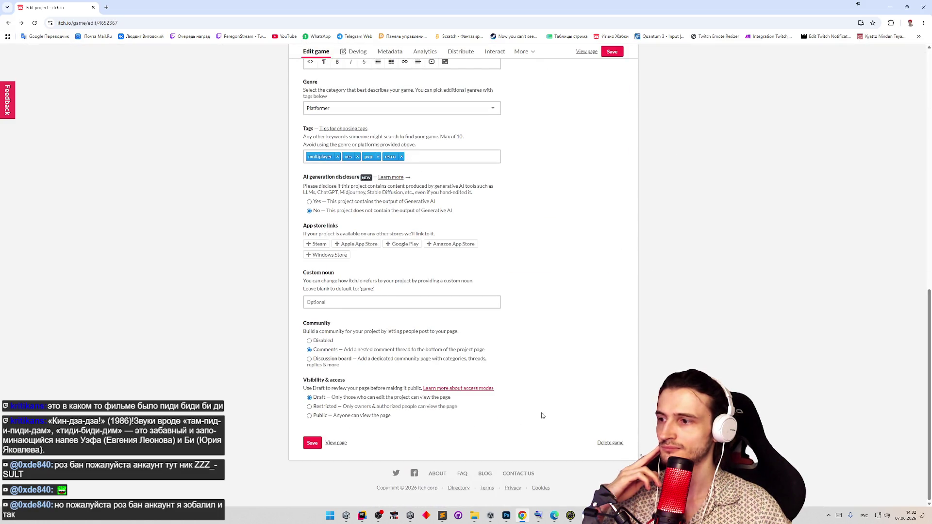
pyautogui.scroll(10, 573, 310)
pyautogui.scroll(-10, 574, 310)
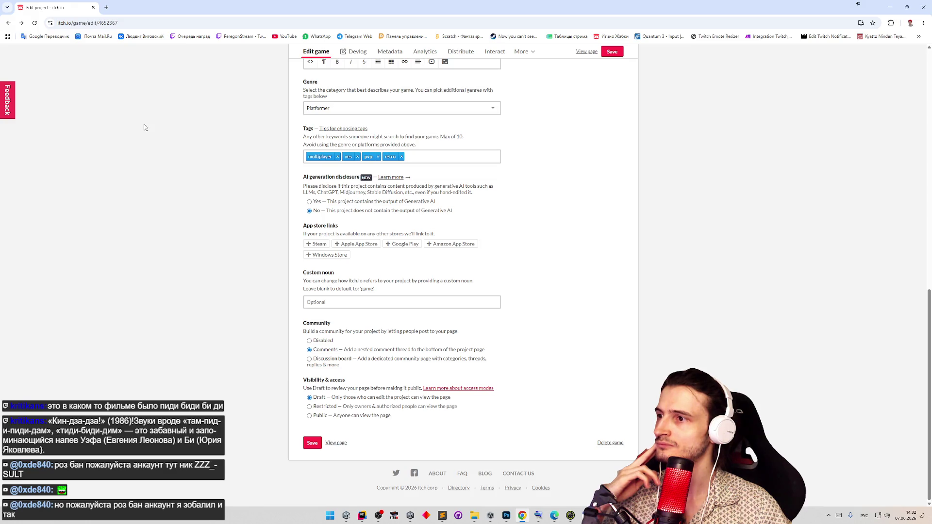
pyautogui.scroll(8, 144, 127)
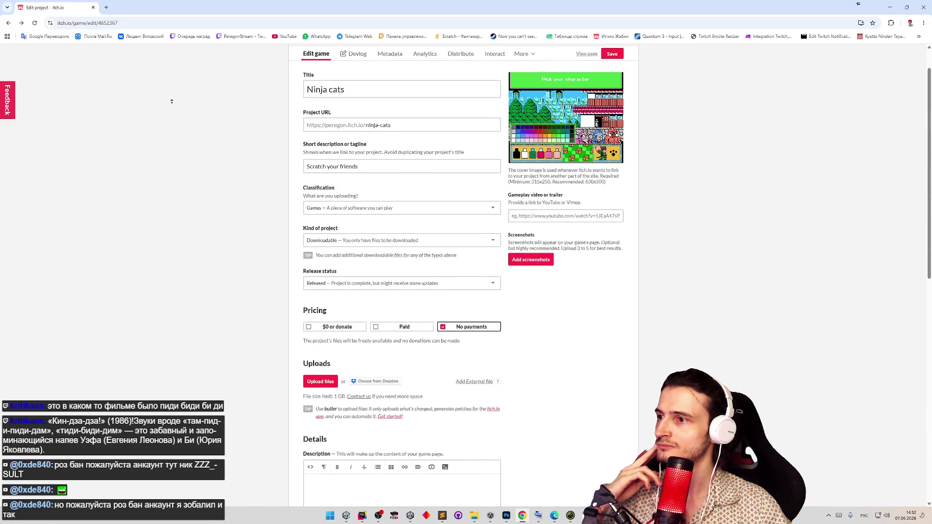
pyautogui.scroll(-15, 193, 277)
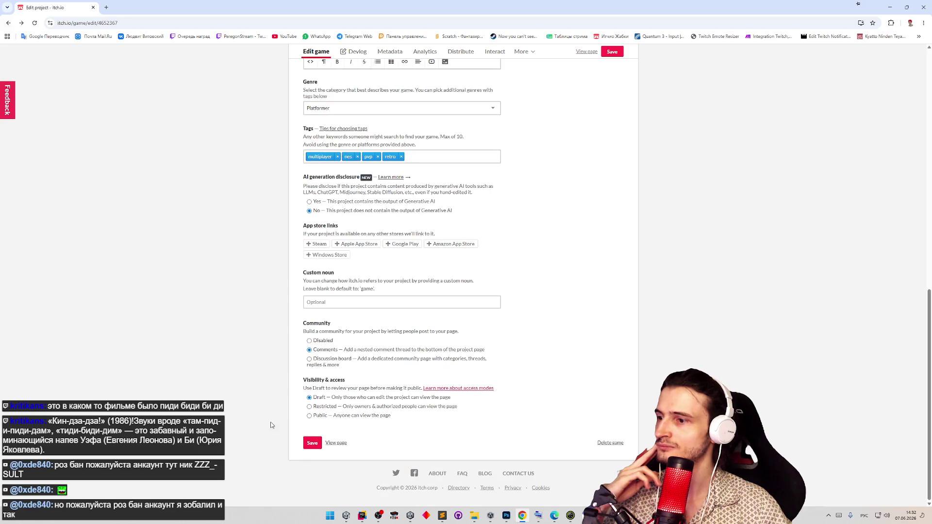
pyautogui.click(312, 443)
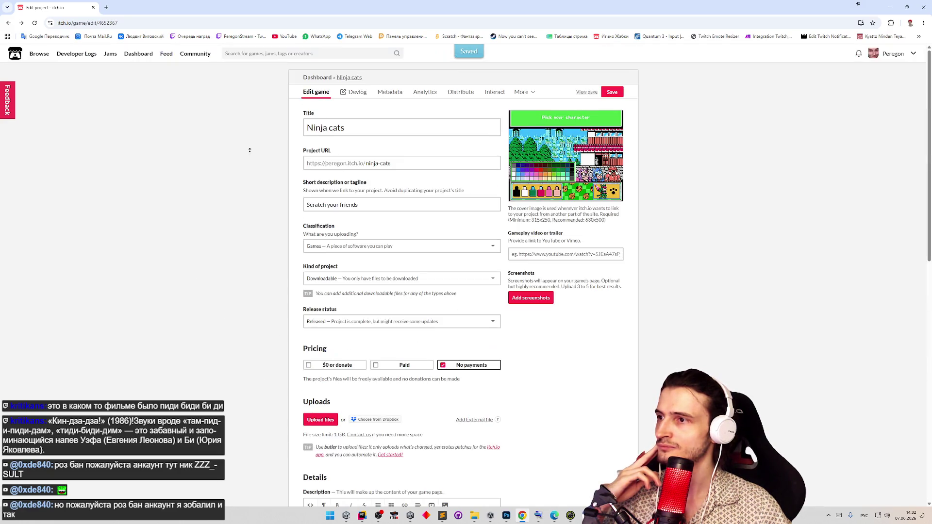
pyautogui.click(325, 79)
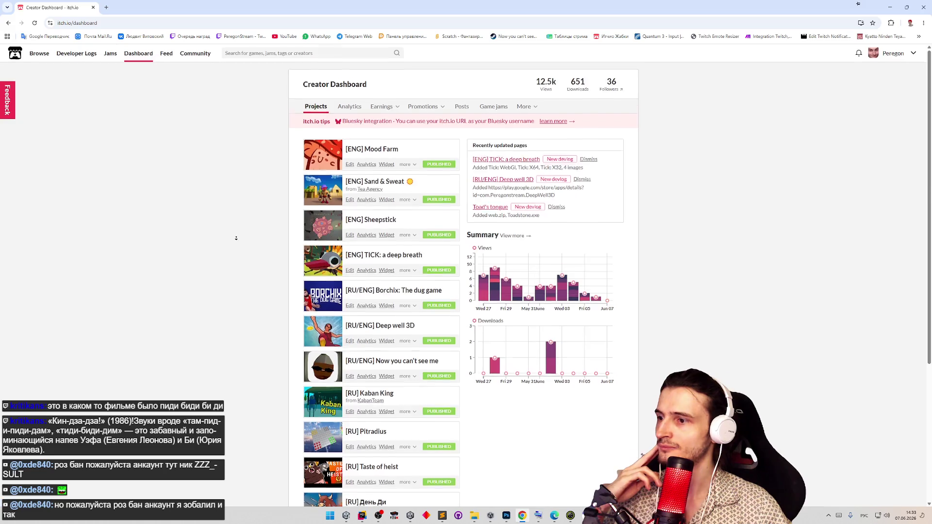
# - Set the Ninja cats player count to a range of 1 to 10
pyautogui.scroll(-4, 246, 265)
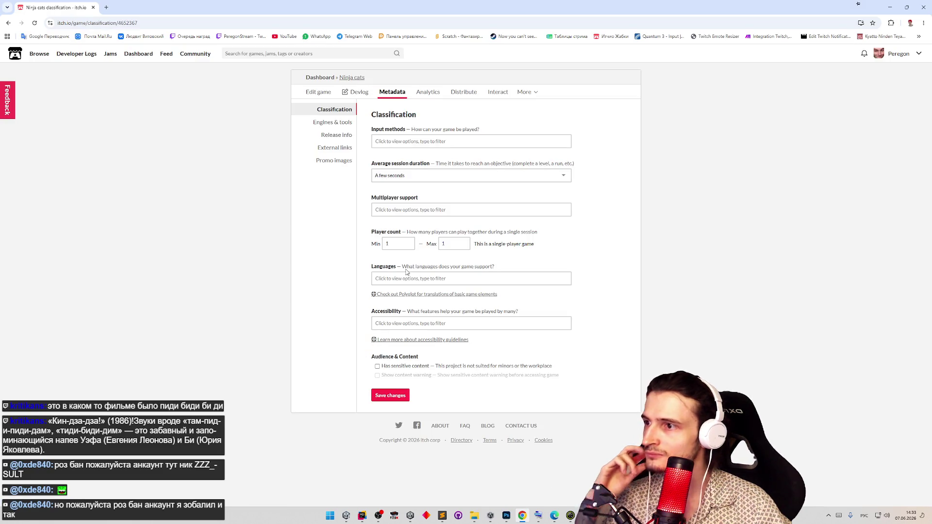
pyautogui.write('10')
pyautogui.click(408, 241)
pyautogui.click(545, 258)
pyautogui.click(411, 246)
pyautogui.click(449, 244)
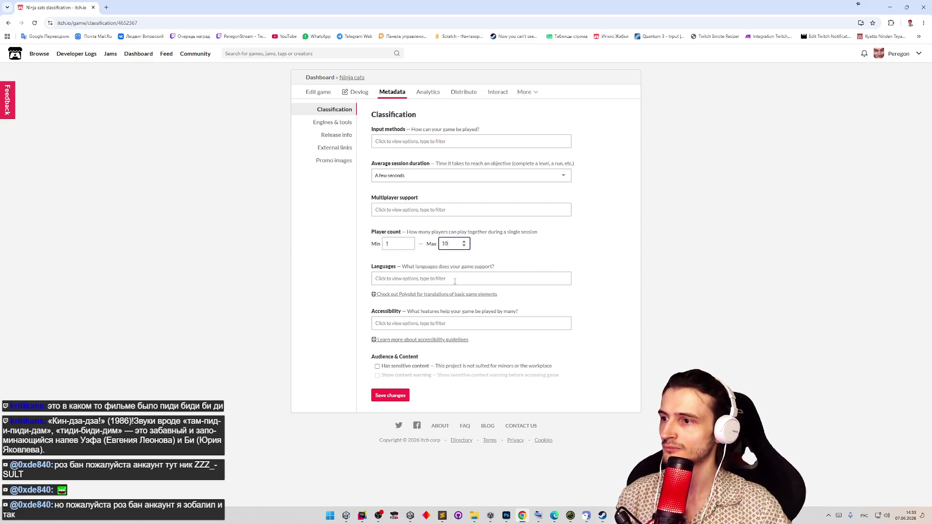
# - Mark the game as server-based networked multiplayer with A few minutes sessions
pyautogui.click(444, 210)
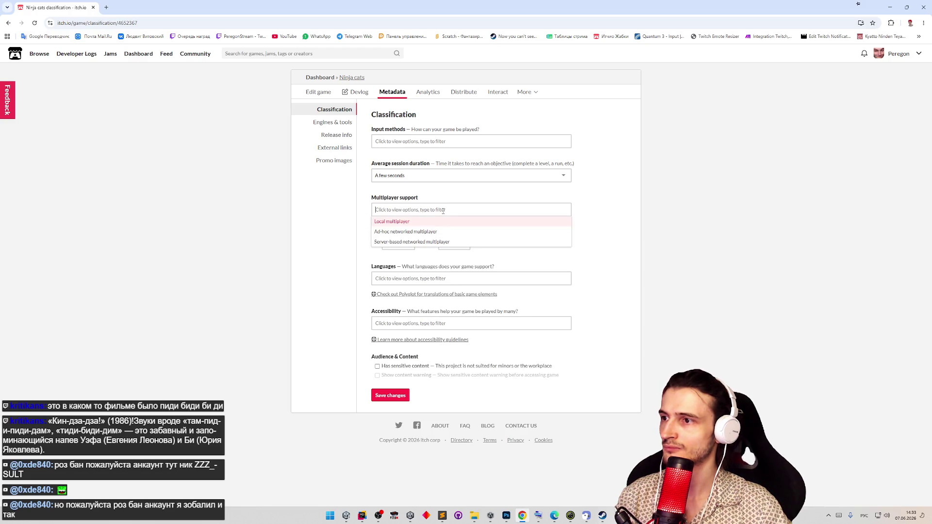
pyautogui.click(455, 243)
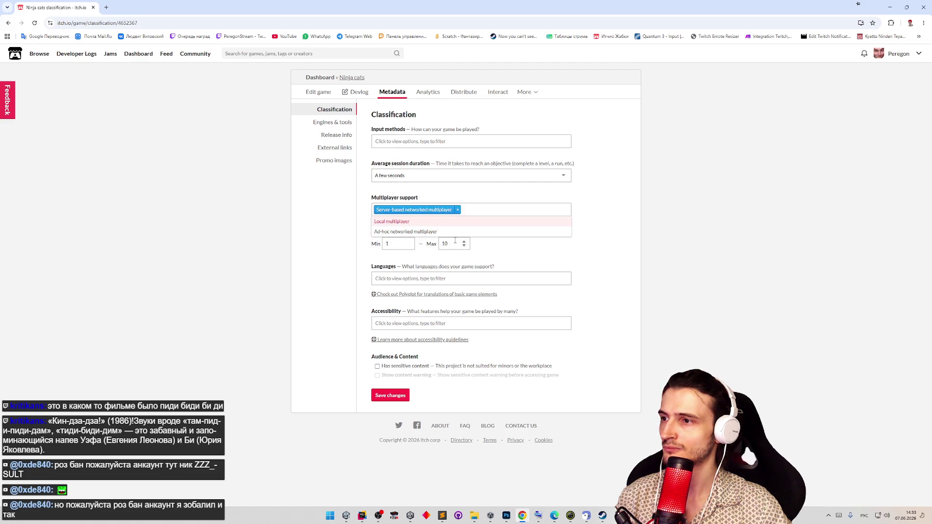
pyautogui.click(588, 210)
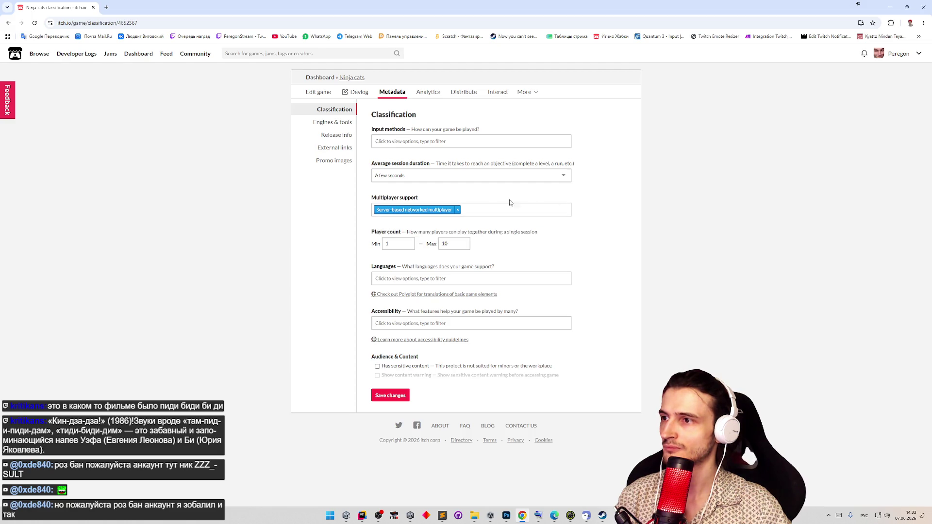
pyautogui.click(474, 175)
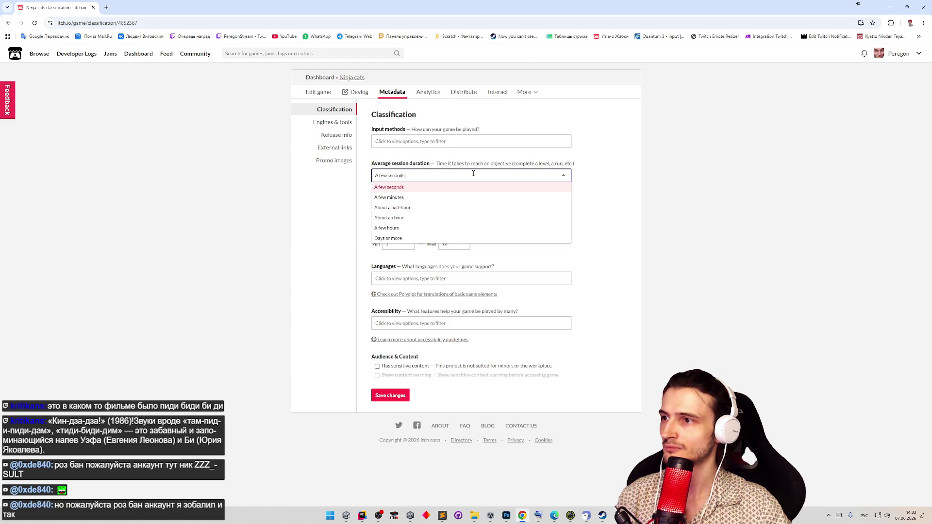
pyautogui.click(429, 198)
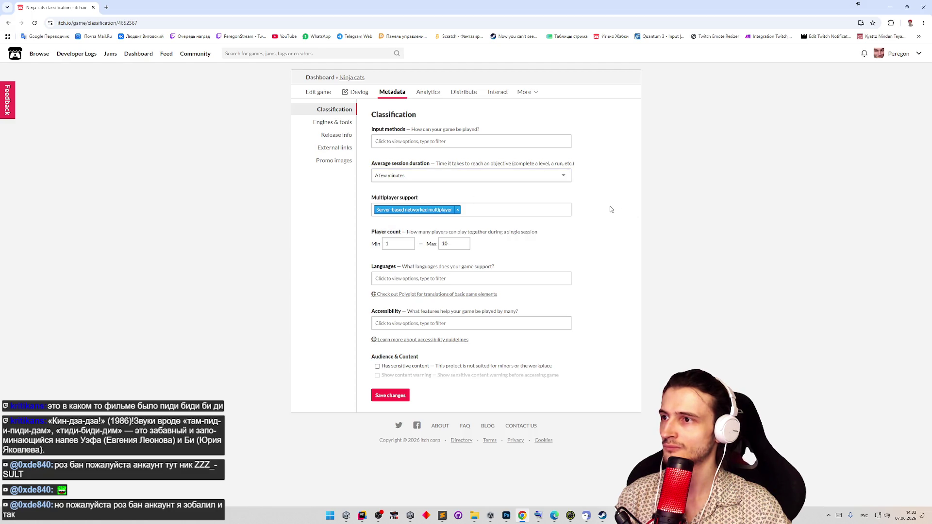
# - Add Keyboard and Mouse as input methods and save the classification
pyautogui.click(450, 141)
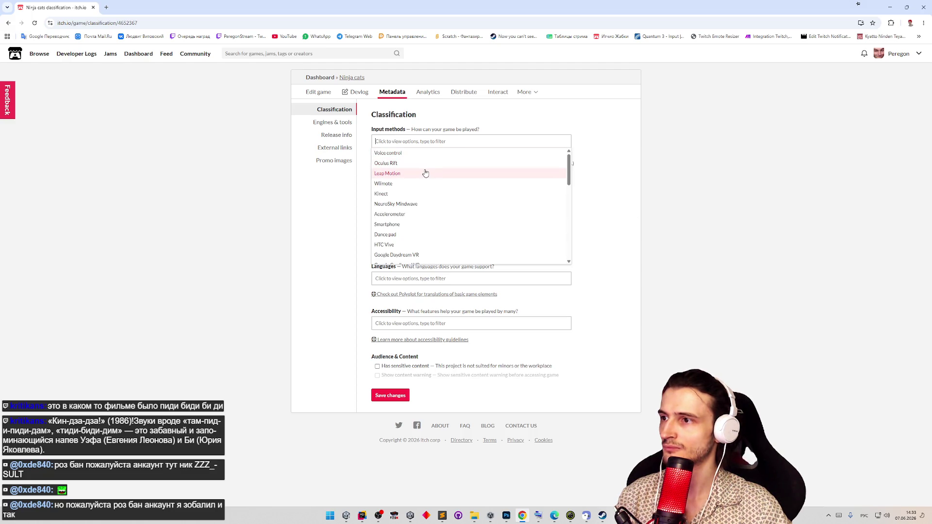
pyautogui.scroll(-4, 431, 189)
pyautogui.scroll(-3, 431, 189)
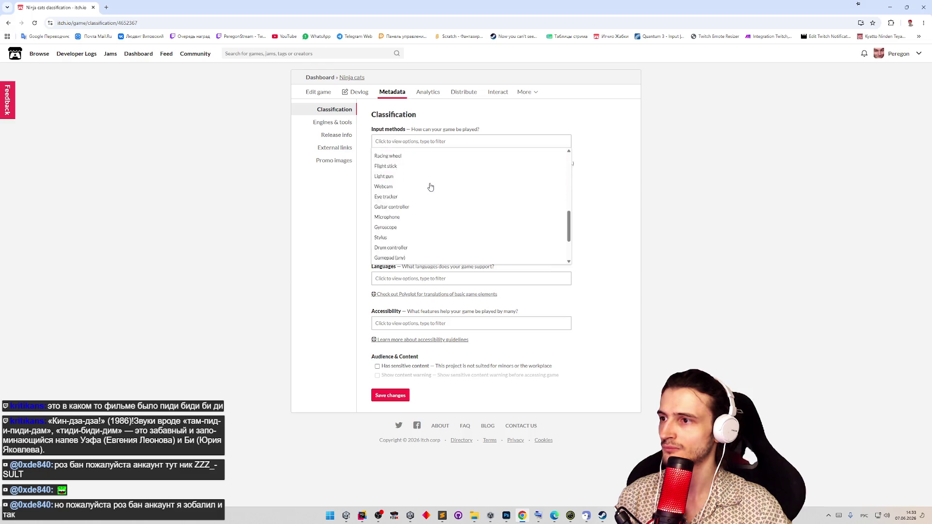
pyautogui.click(420, 220)
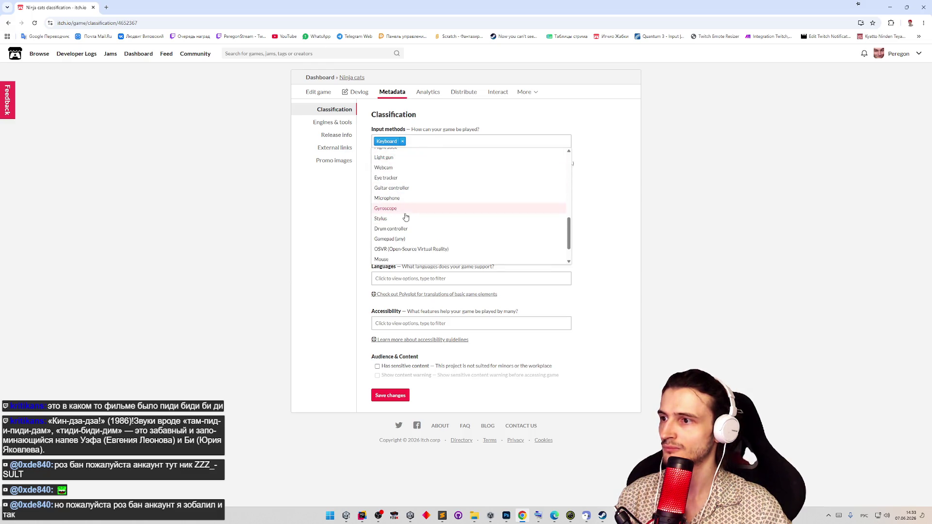
pyautogui.scroll(1, 408, 203)
pyautogui.scroll(5, 408, 204)
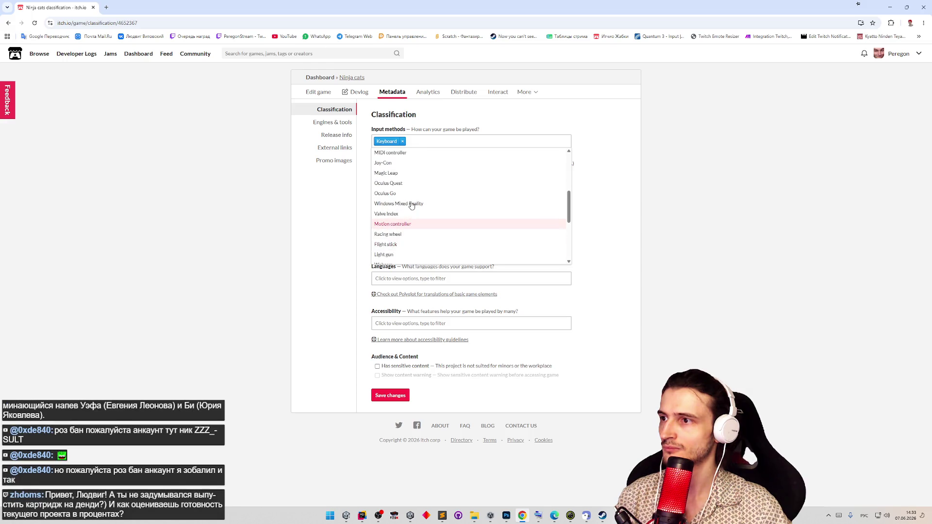
pyautogui.scroll(-5, 408, 213)
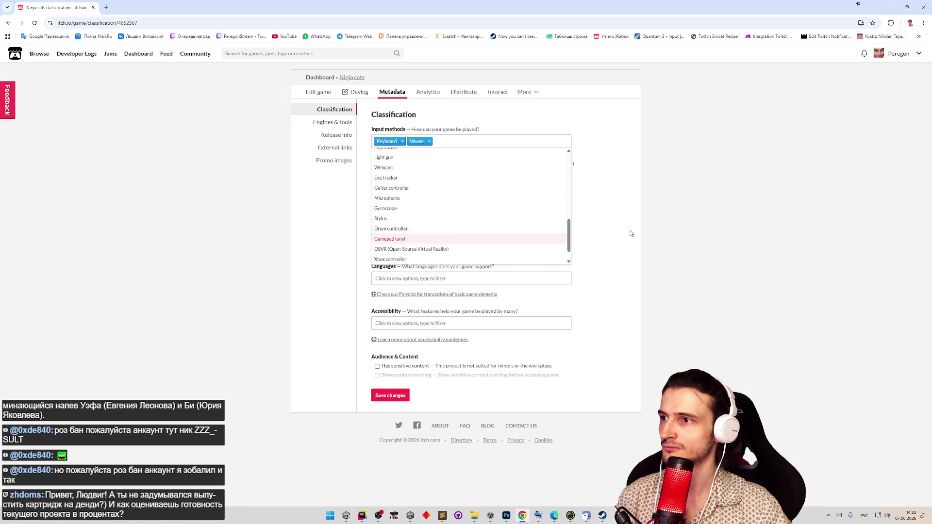
pyautogui.click(405, 233)
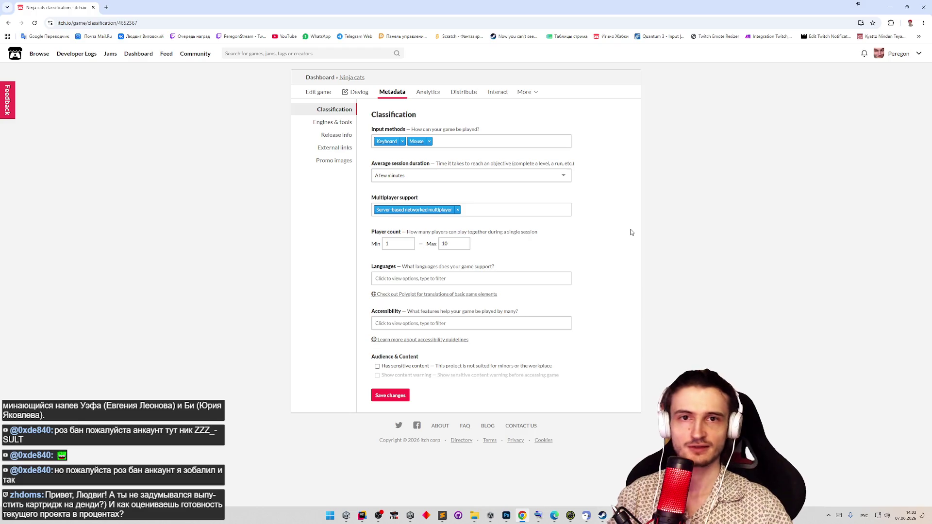
pyautogui.click(389, 401)
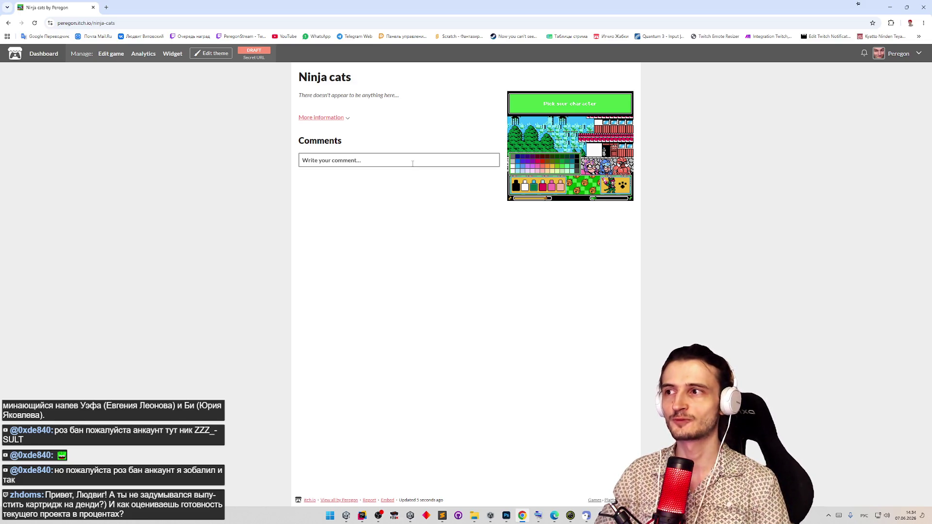
# - Expand and collapse the More information details, then return to the Ninja cats edit form
pyautogui.click(348, 122)
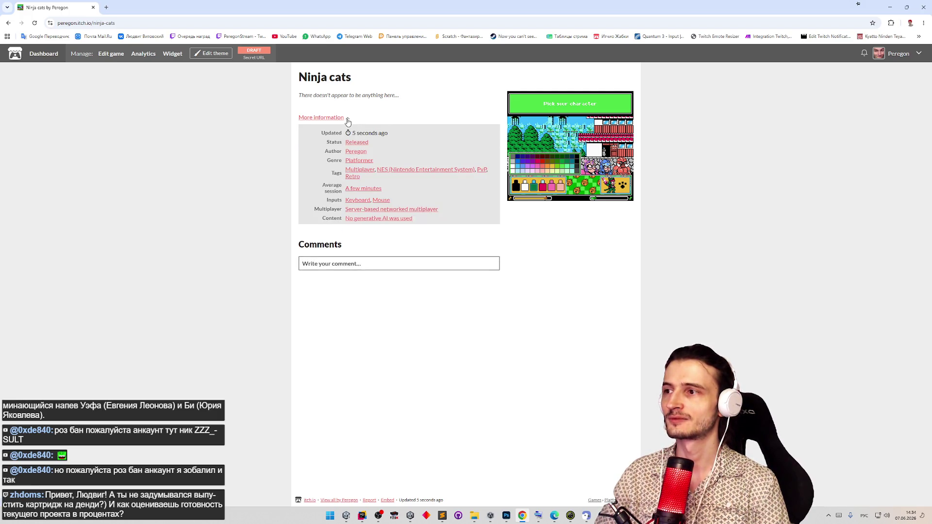
pyautogui.click(347, 120)
pyautogui.click(111, 54)
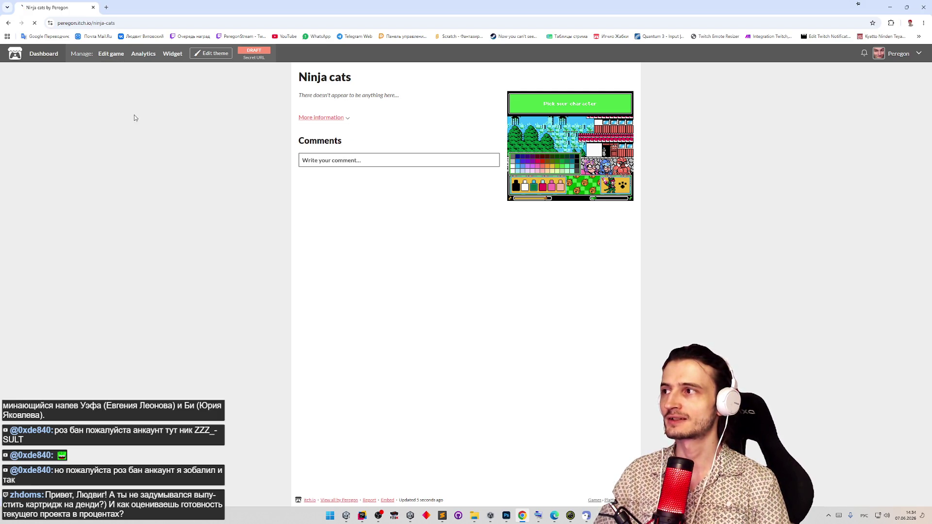
pyautogui.middleClick(619, 336)
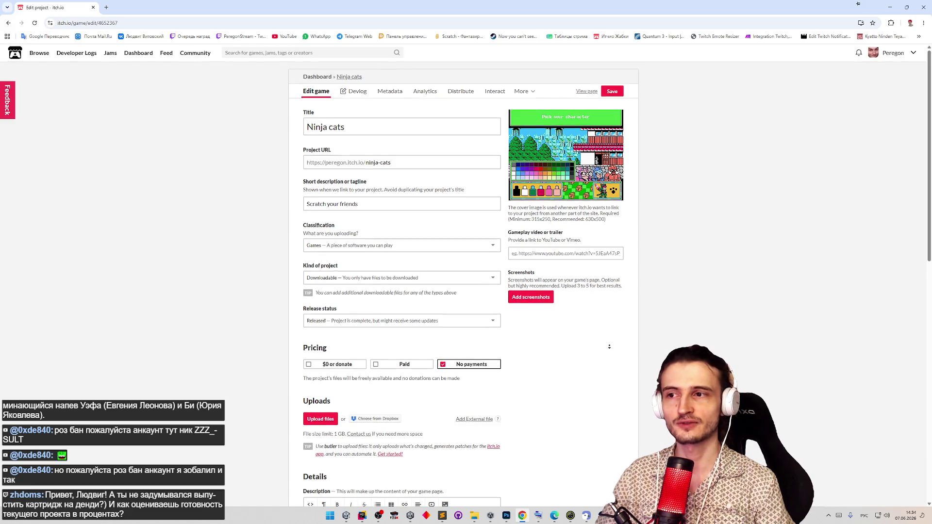
# - Start uploading a game file from the Ninja cats edit form
pyautogui.scroll(-1, 610, 347)
pyautogui.scroll(-1, 609, 347)
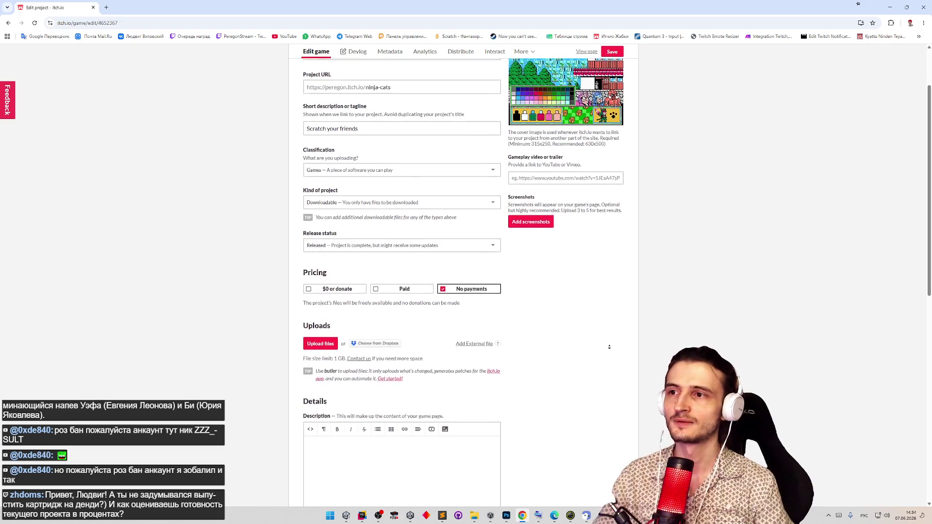
pyautogui.scroll(1, 611, 328)
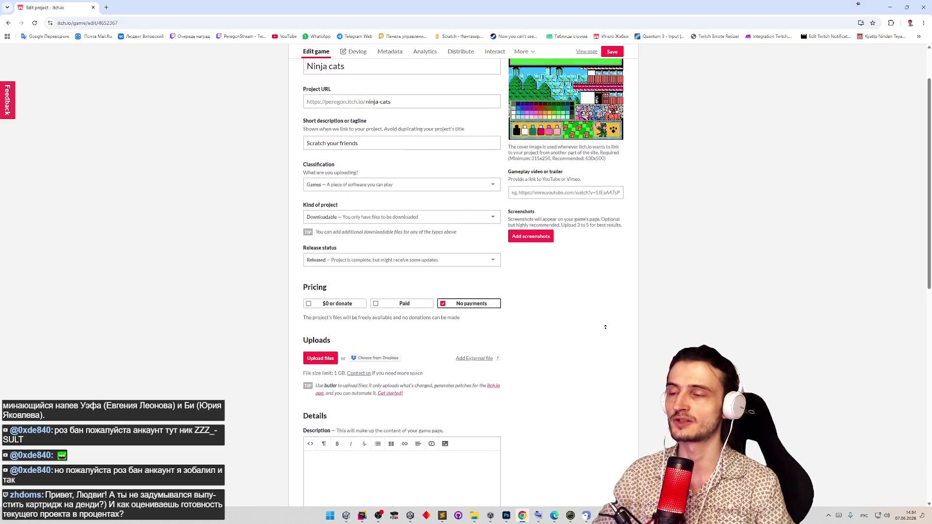
pyautogui.scroll(2, 606, 327)
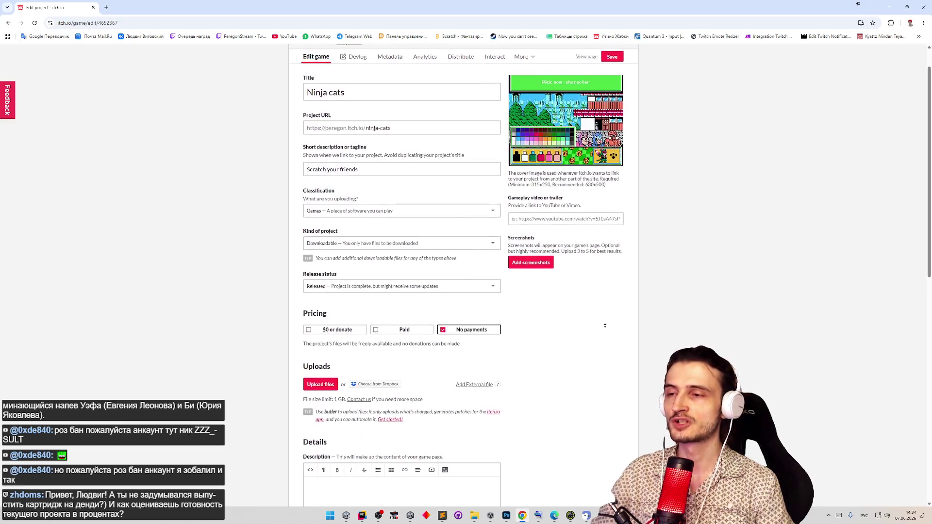
pyautogui.scroll(1, 605, 326)
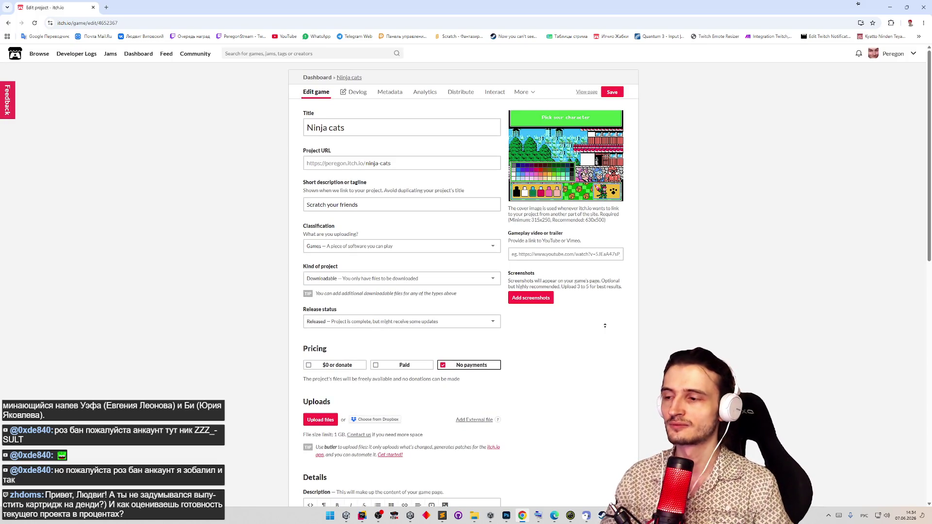
pyautogui.middleClick(607, 337)
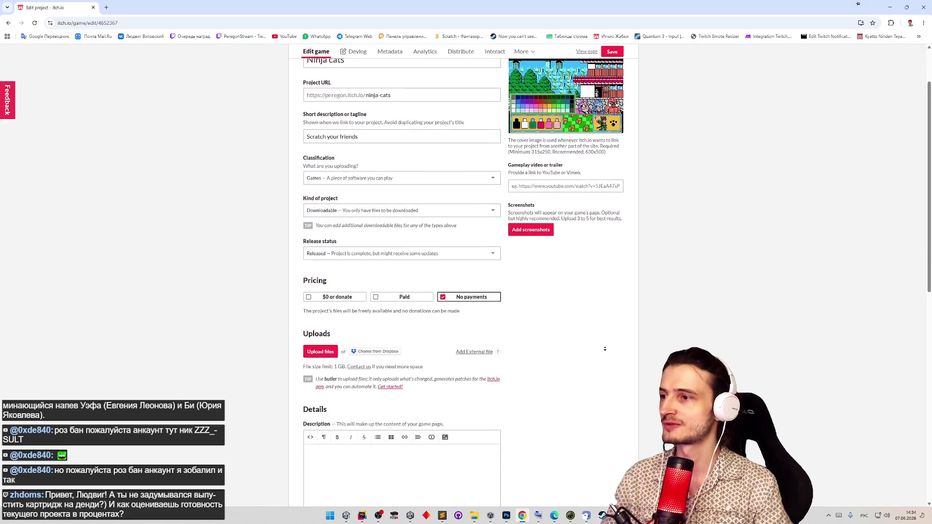
pyautogui.scroll(-2, 565, 348)
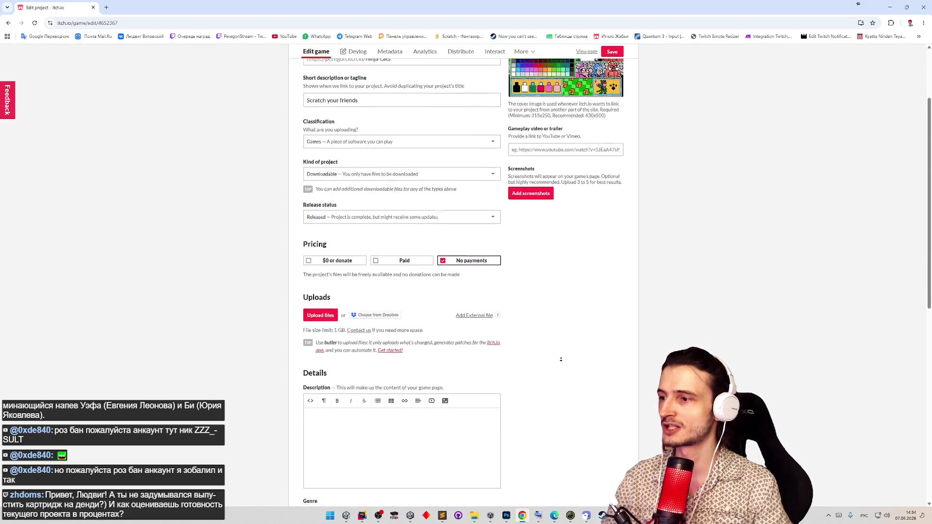
pyautogui.click(319, 238)
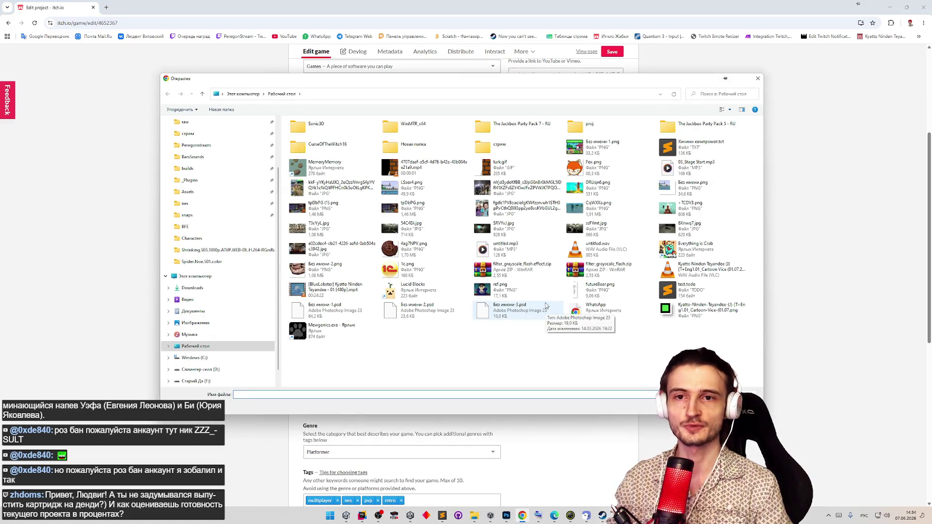
# - Browse to builds > Ninja-Cats > IL2CPP and upload NinjaCats.zip
pyautogui.scroll(2, 219, 181)
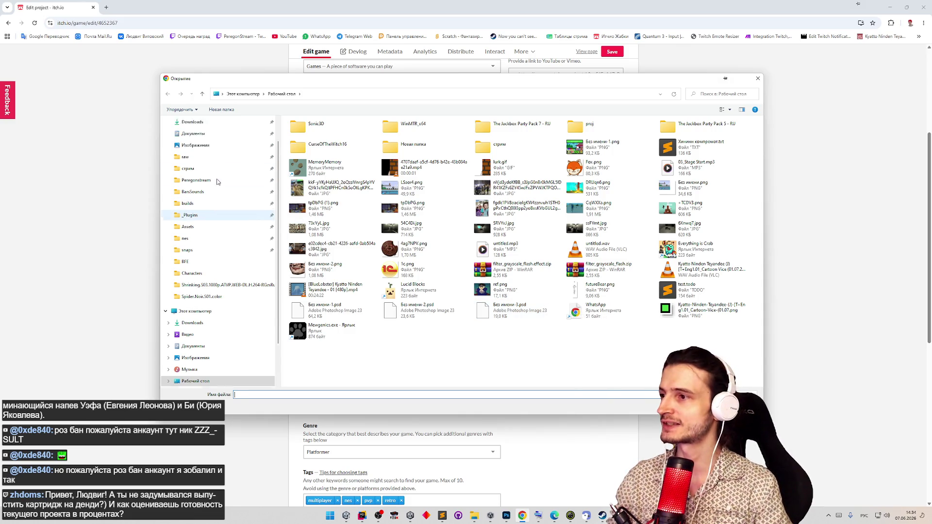
pyautogui.click(201, 151)
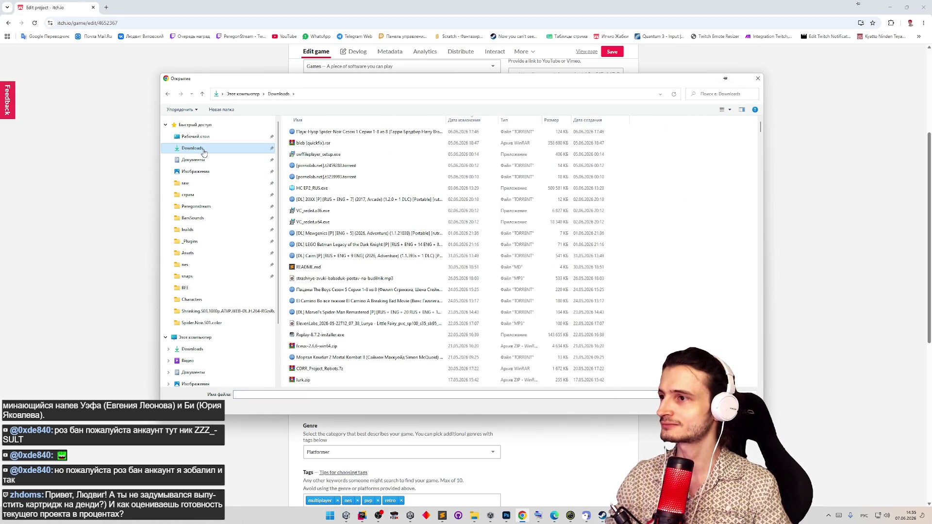
pyautogui.moveTo(760, 127); pyautogui.dragTo(761, 378)
pyautogui.click(197, 231)
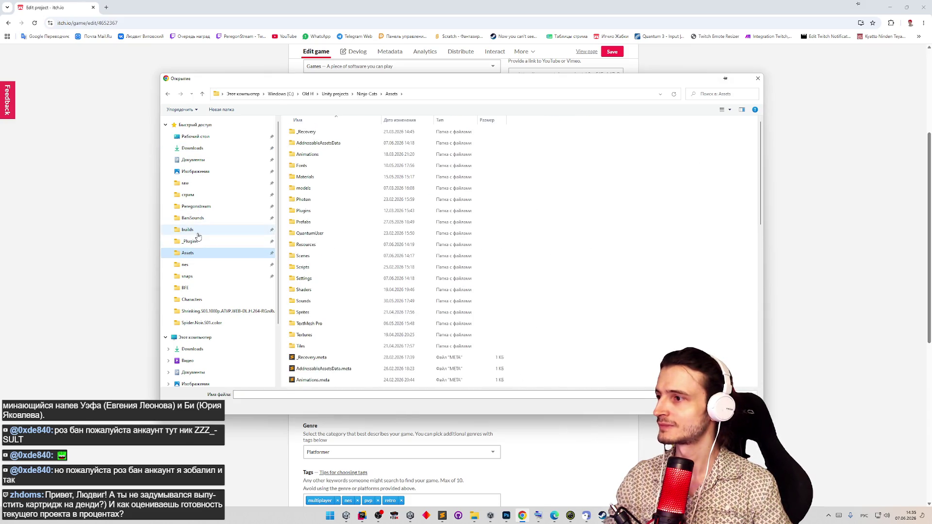
pyautogui.moveTo(368, 83)
pyautogui.mouseDown()
pyautogui.moveTo(477, 348)
pyautogui.moveTo(426, 114)
pyautogui.mouseUp()
pyautogui.click(377, 187)
pyautogui.doubleClick(377, 189)
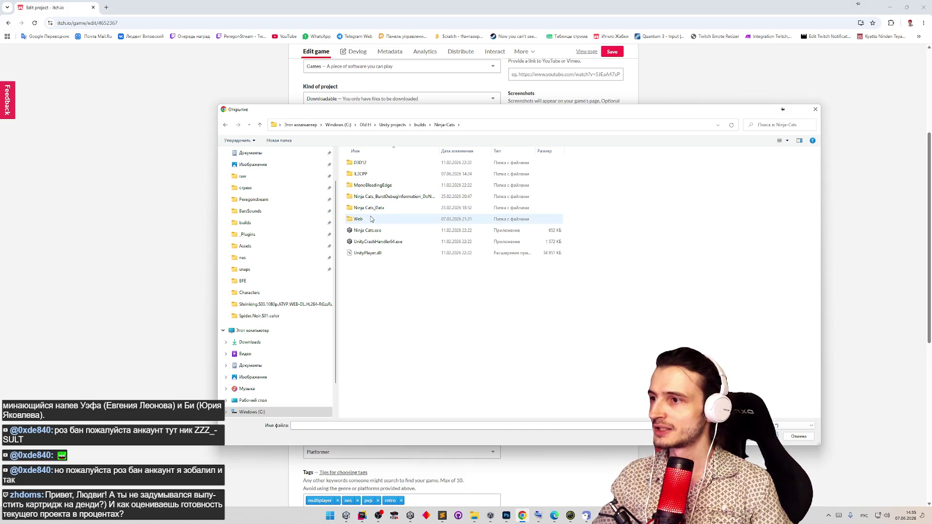
pyautogui.doubleClick(362, 174)
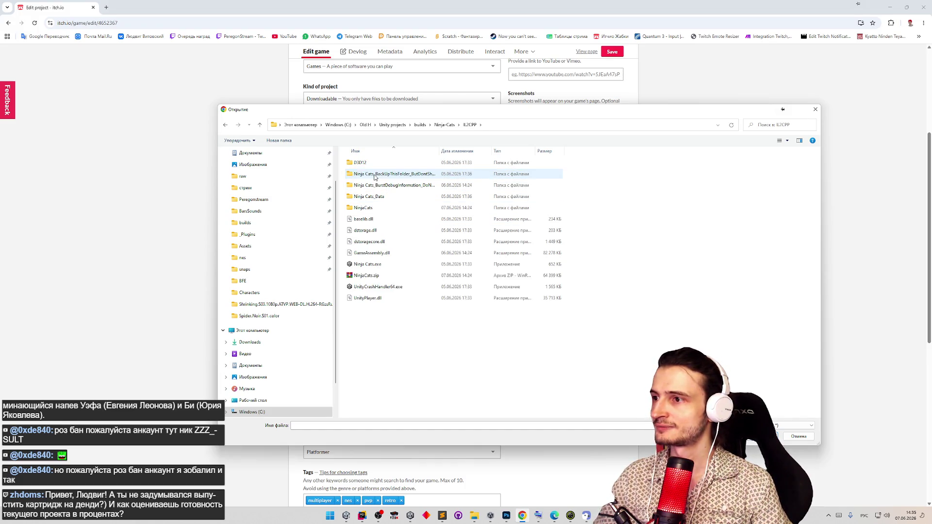
pyautogui.doubleClick(386, 276)
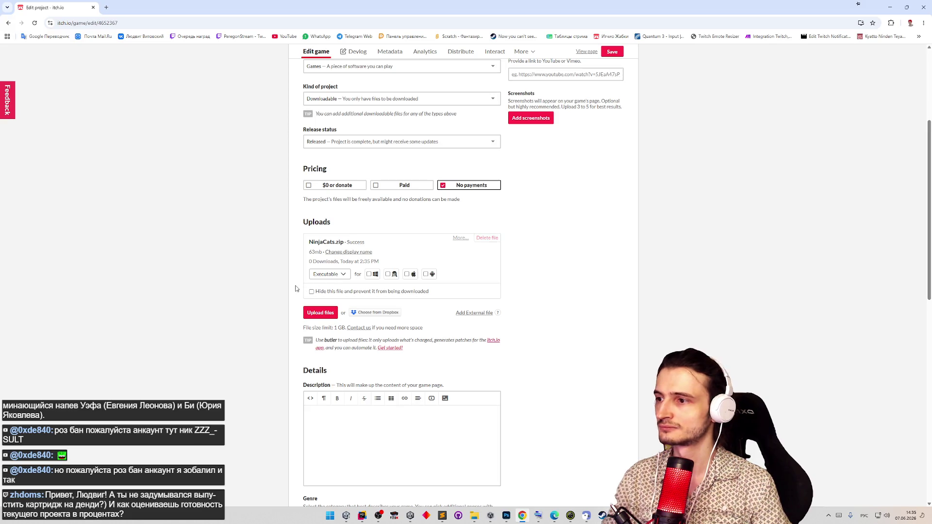
# - Mark NinjaCats.zip as a Windows build and save the project
pyautogui.scroll(-2, 534, 291)
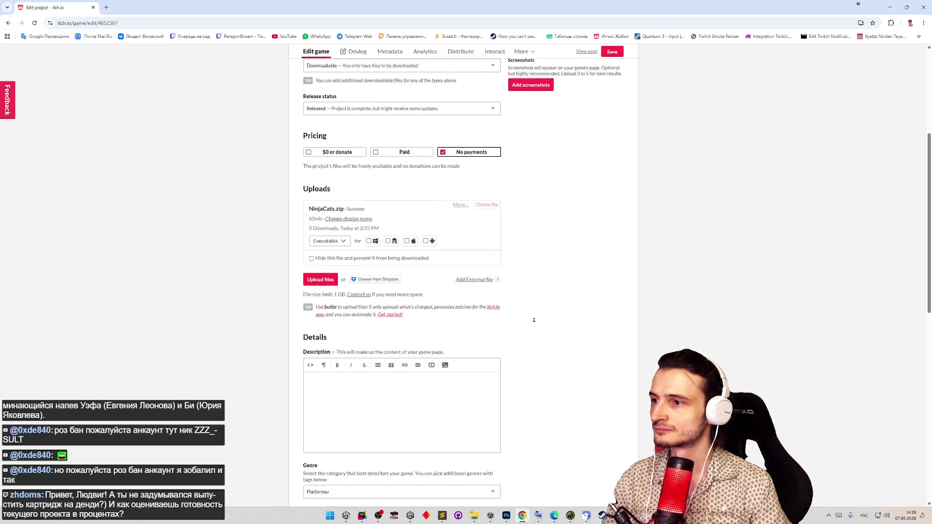
pyautogui.click(369, 177)
pyautogui.scroll(-2, 543, 240)
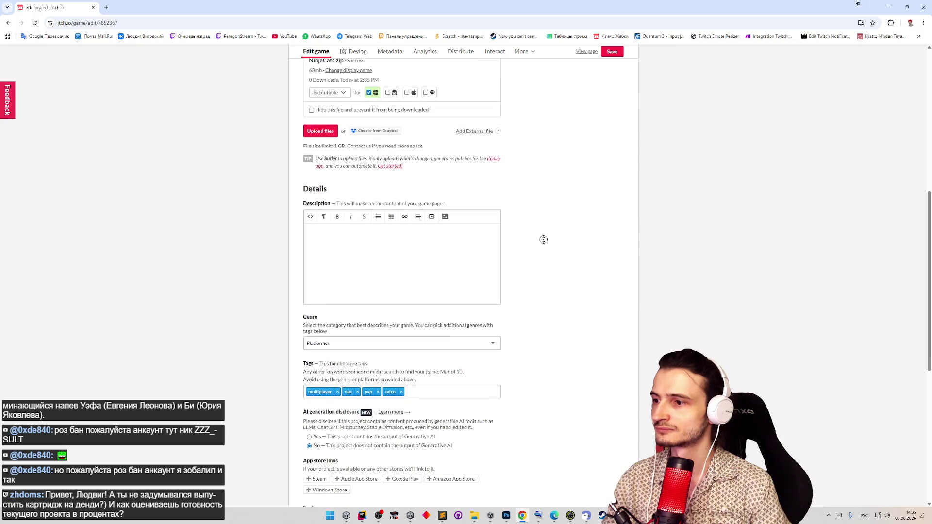
pyautogui.scroll(-7, 544, 239)
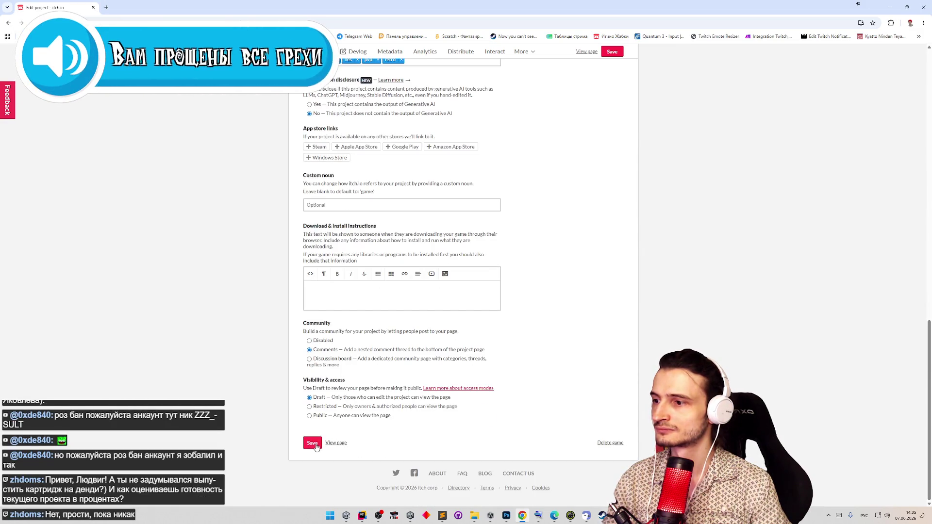
pyautogui.click(313, 443)
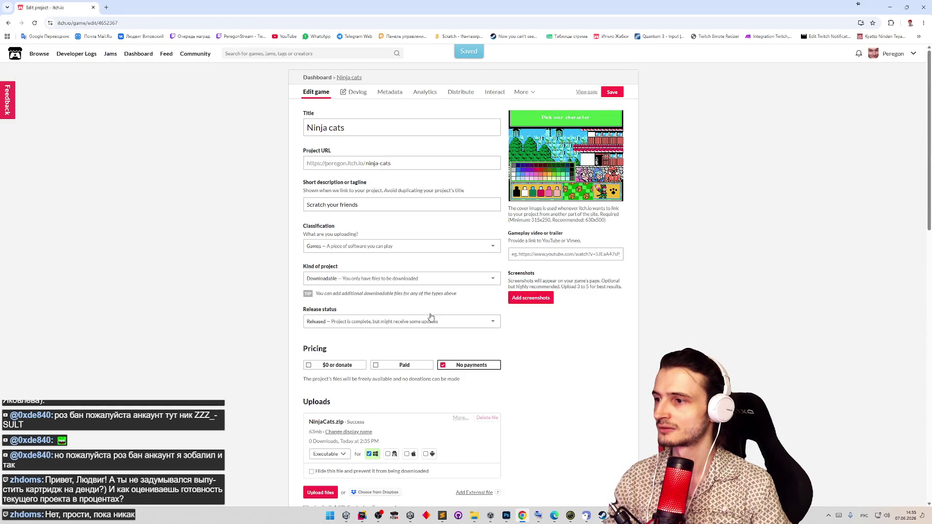
# - Set the release status to In development
pyautogui.click(422, 321)
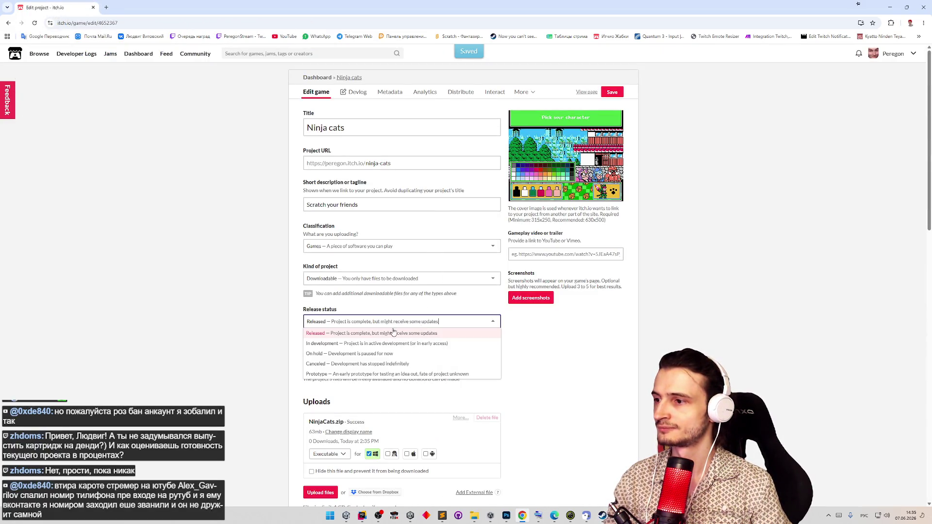
pyautogui.click(364, 344)
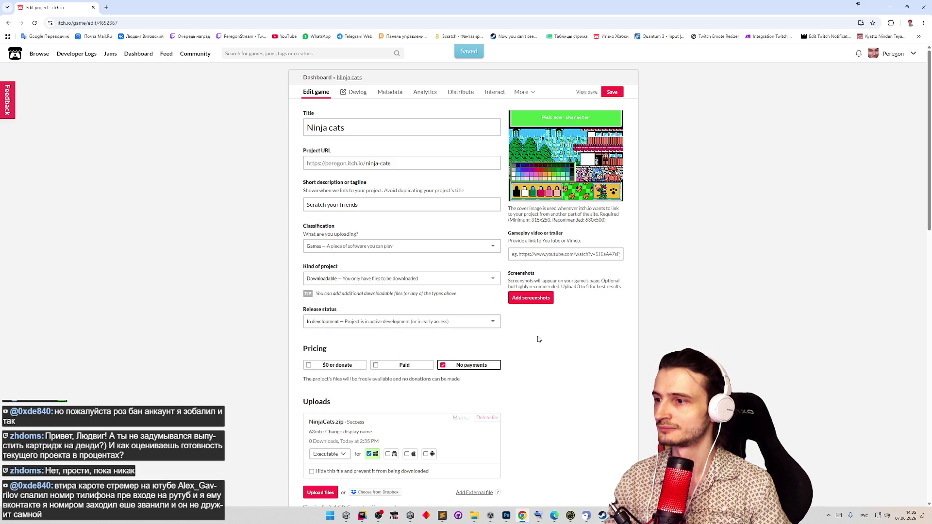
pyautogui.scroll(-15, 538, 339)
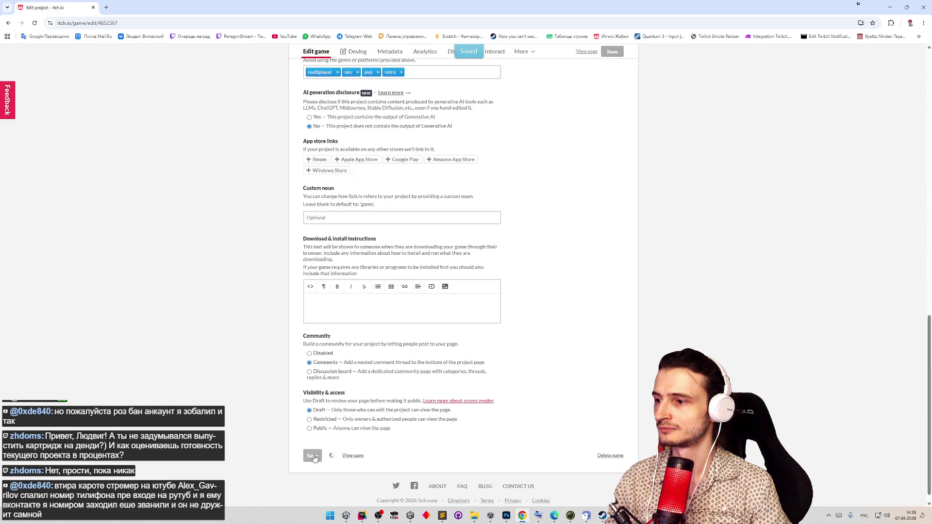
pyautogui.scroll(15, 442, 446)
pyautogui.click(367, 321)
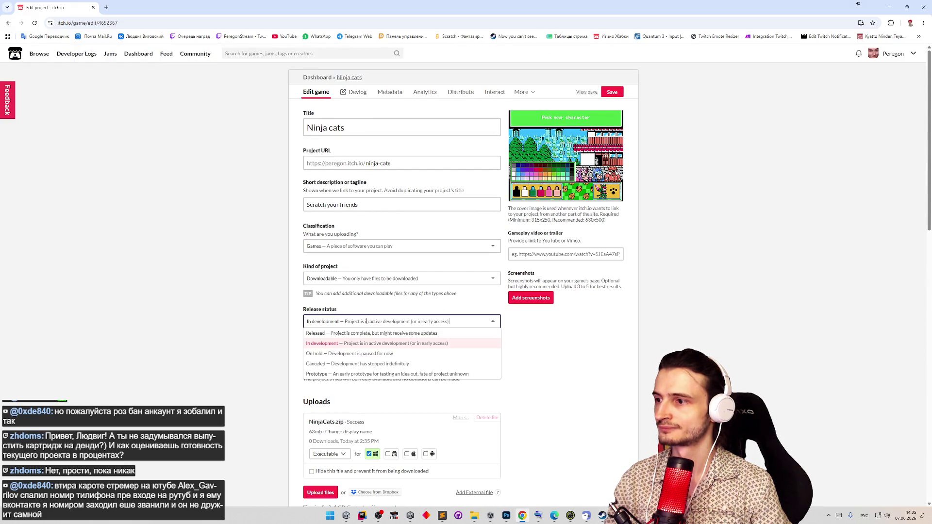
pyautogui.click(531, 352)
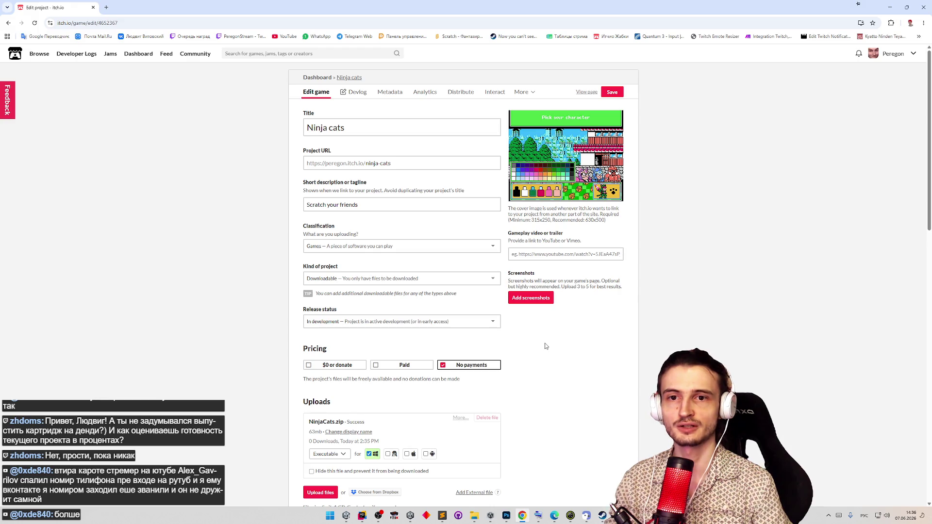
# - Save the Ninja cats page with Comments enabled and Draft visibility
pyautogui.middleClick(546, 339)
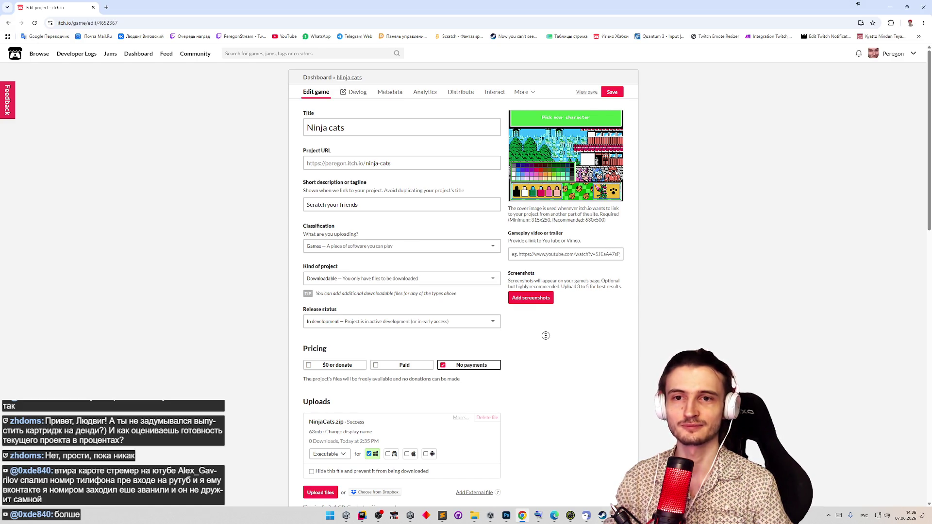
pyautogui.scroll(-15, 545, 336)
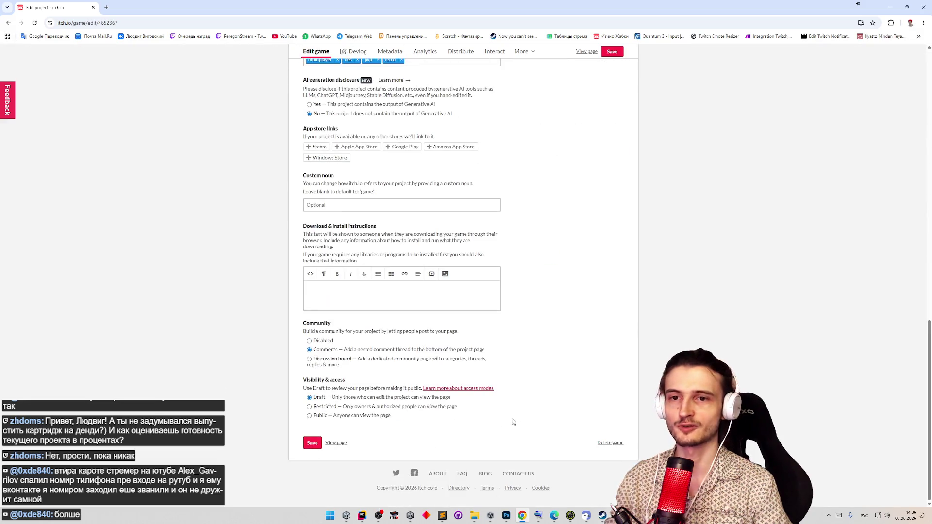
pyautogui.click(312, 441)
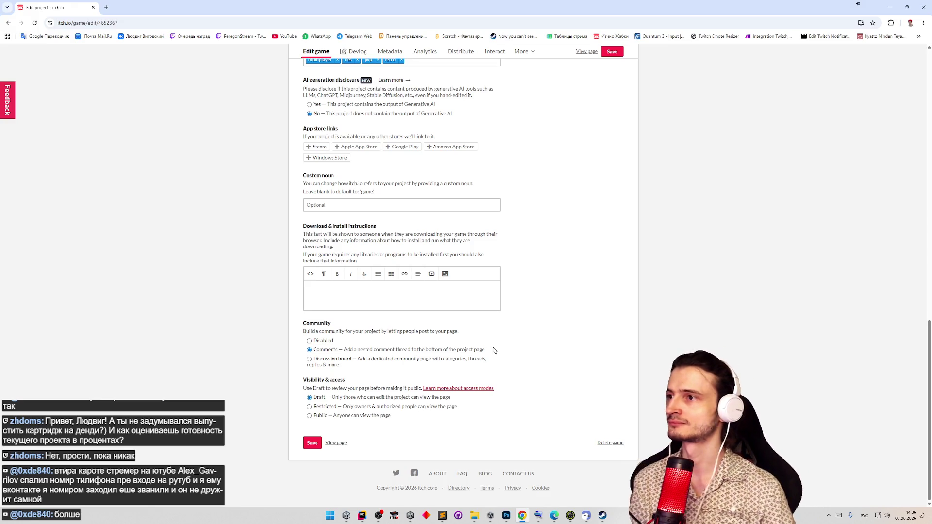
pyautogui.scroll(20, 546, 321)
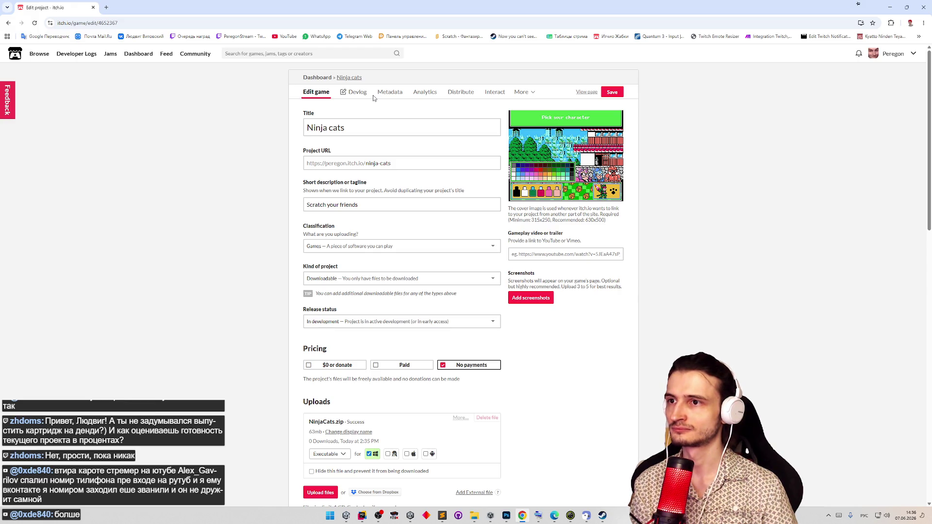
# - Close the stream tab and scroll back to the top of the itch.io edit form
pyautogui.moveTo(561, 162)
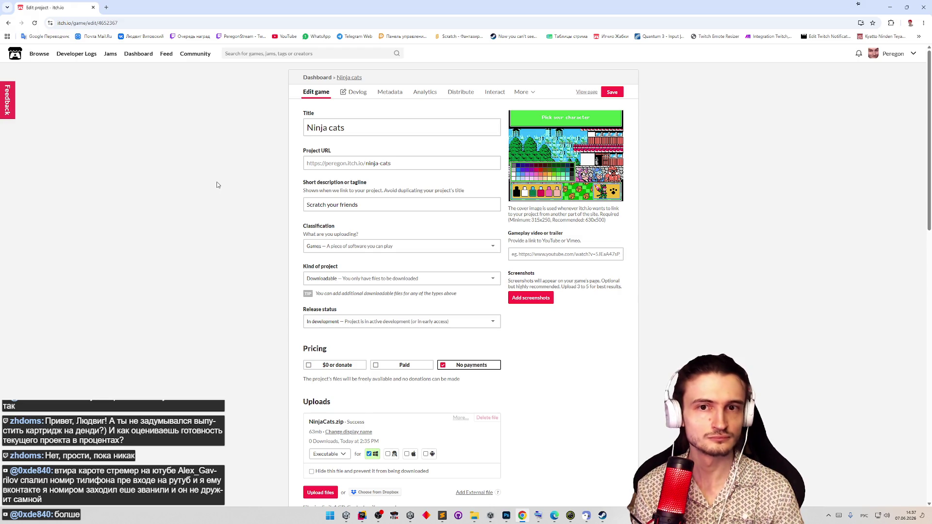
pyautogui.middleClick(217, 185)
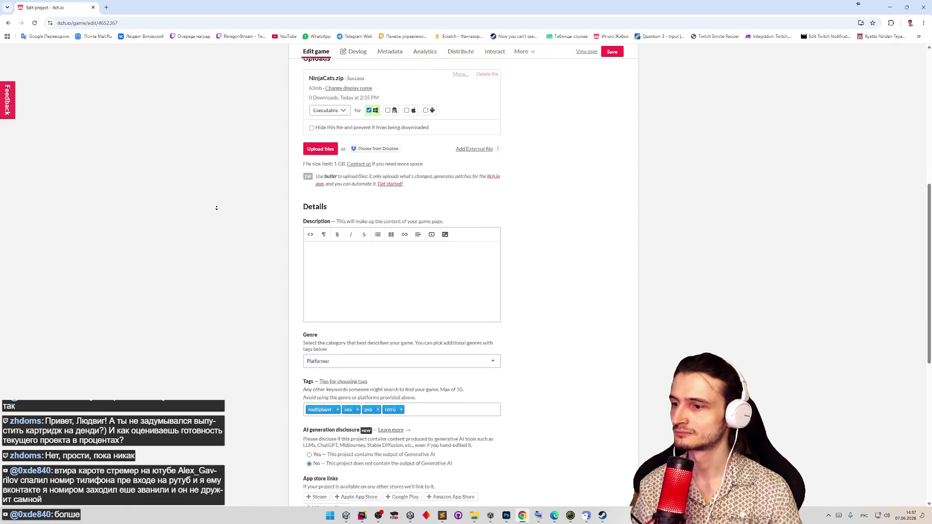
pyautogui.scroll(1, 217, 208)
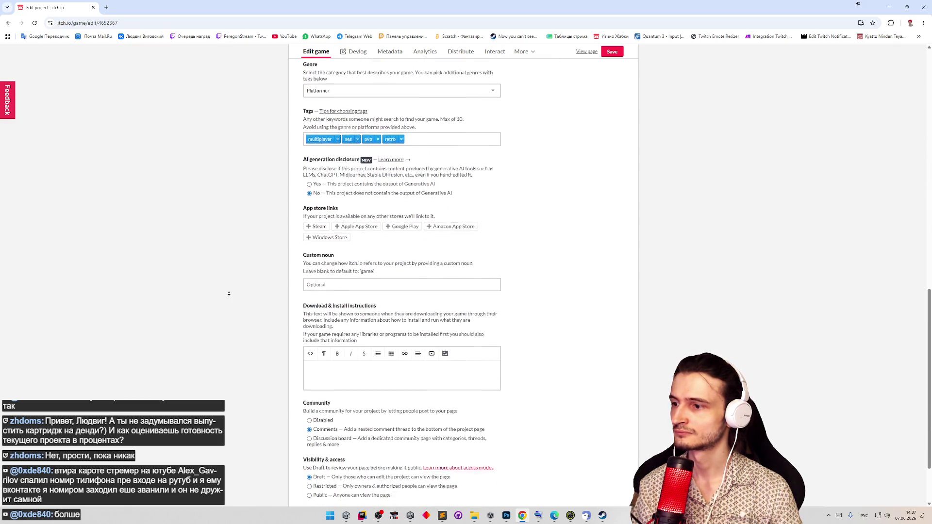
pyautogui.middleClick(219, 38)
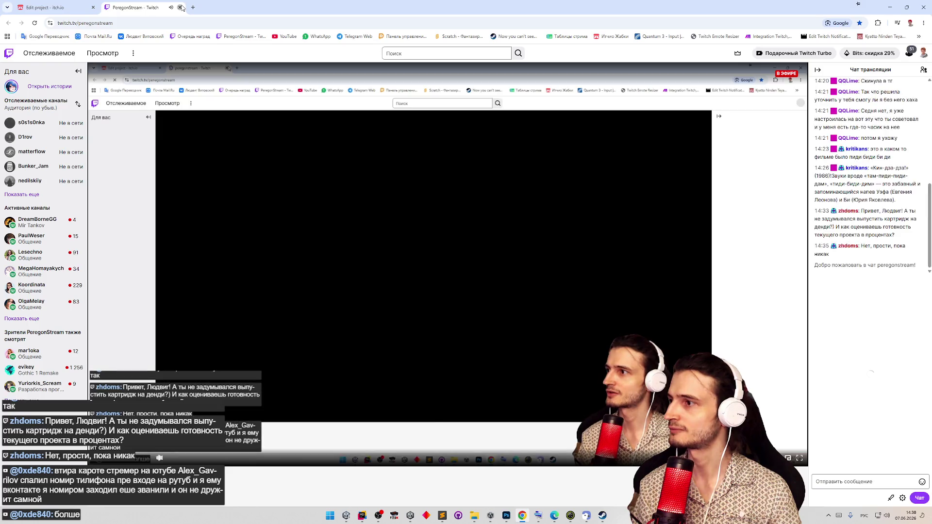
pyautogui.click(180, 7)
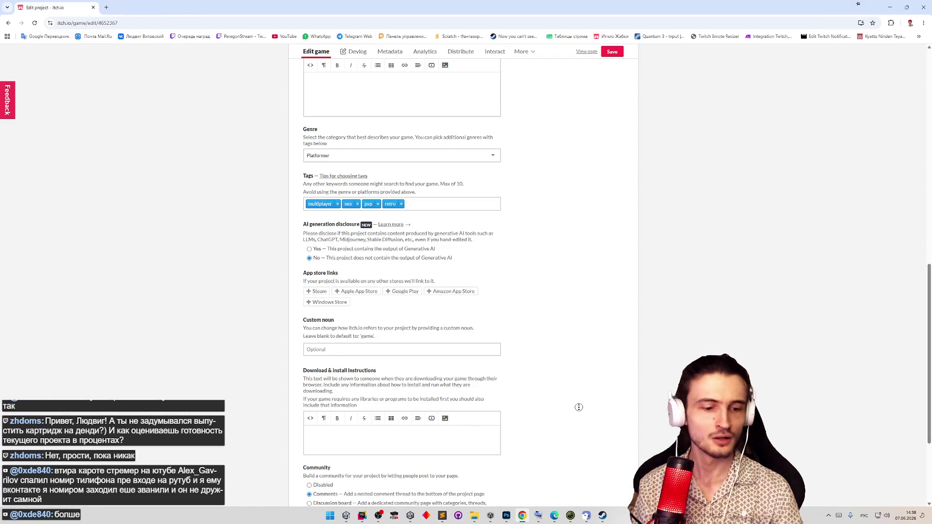
pyautogui.scroll(15, 578, 407)
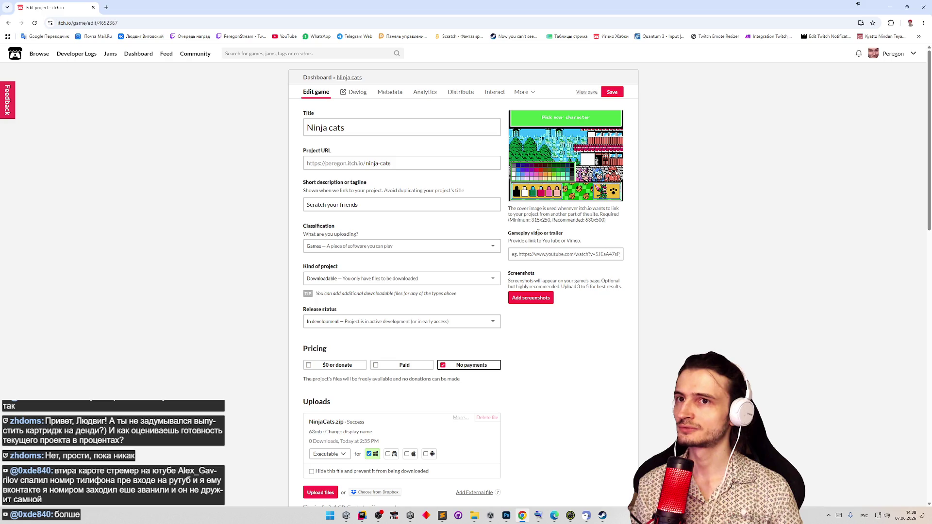
# - Launch Ninja Cats and set it to 640 x 480 @ 60 with fullscreen off
pyautogui.click(474, 516)
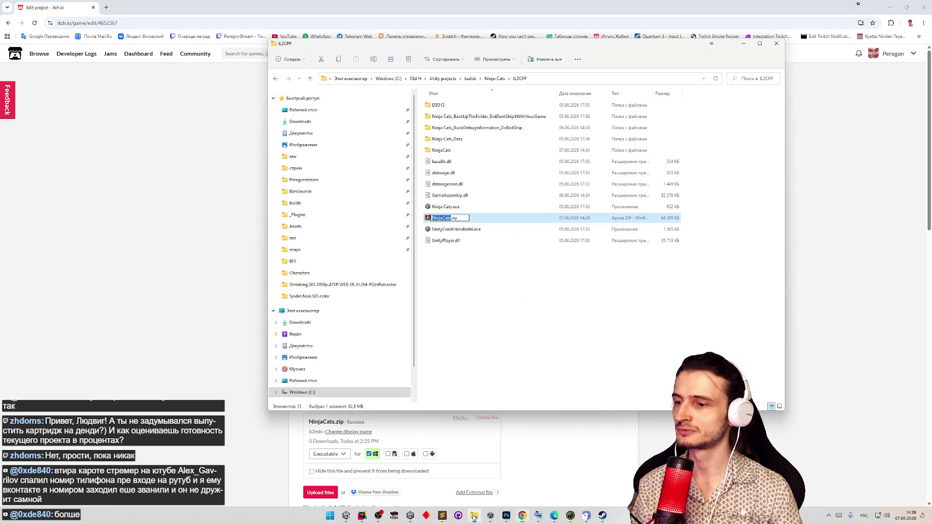
pyautogui.click(509, 346)
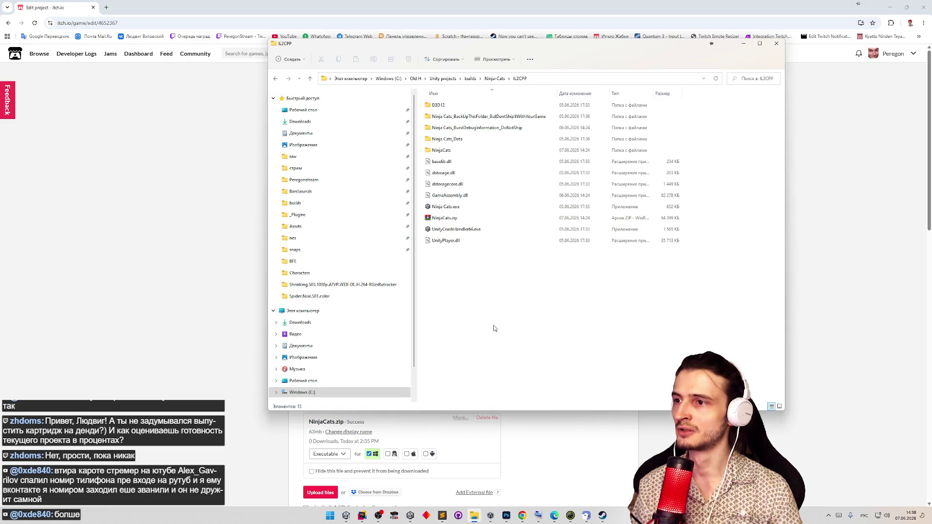
pyautogui.doubleClick(433, 207)
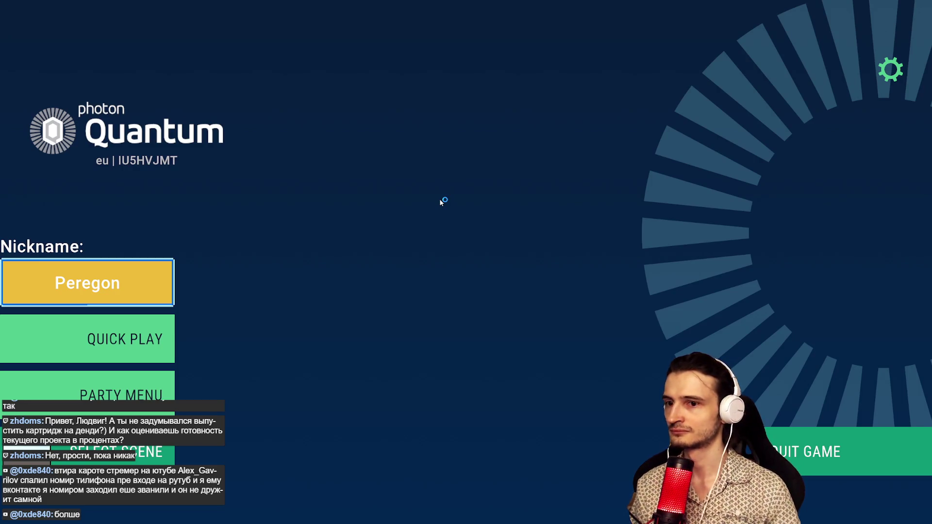
pyautogui.click(885, 69)
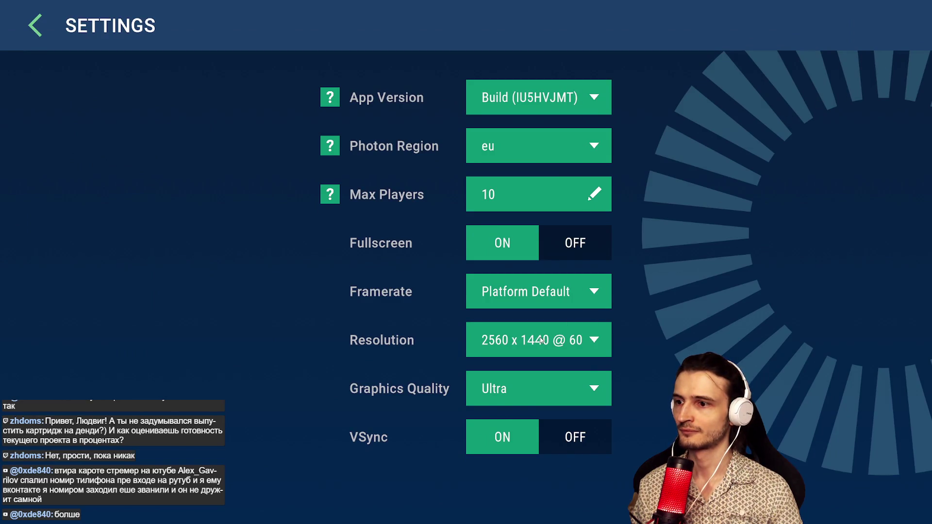
pyautogui.click(542, 340)
pyautogui.click(546, 379)
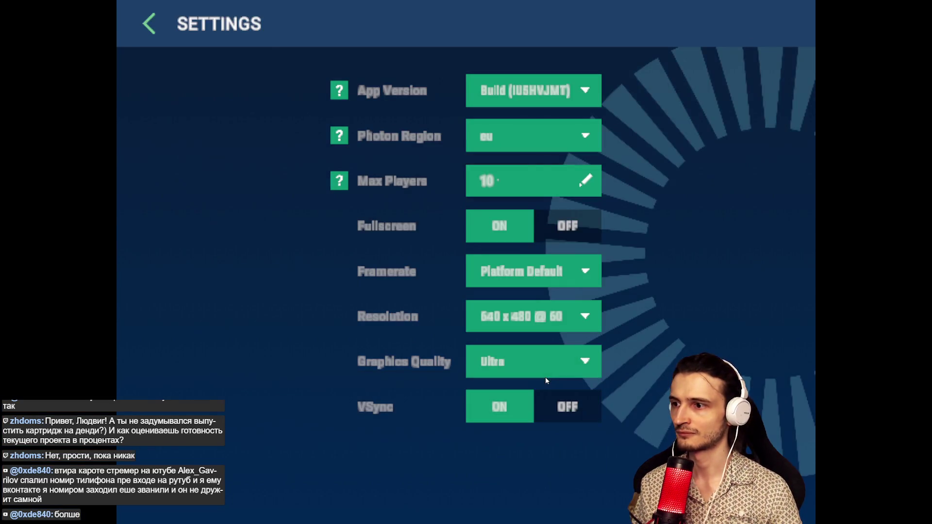
pyautogui.click(562, 237)
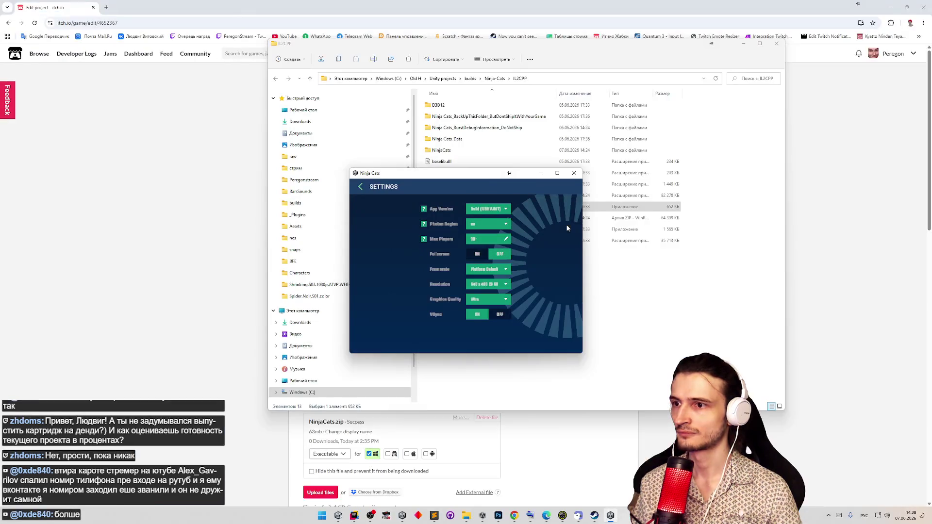
# - Return to the main menu and launch a second copy of the game
pyautogui.moveTo(476, 180); pyautogui.dragTo(698, 240)
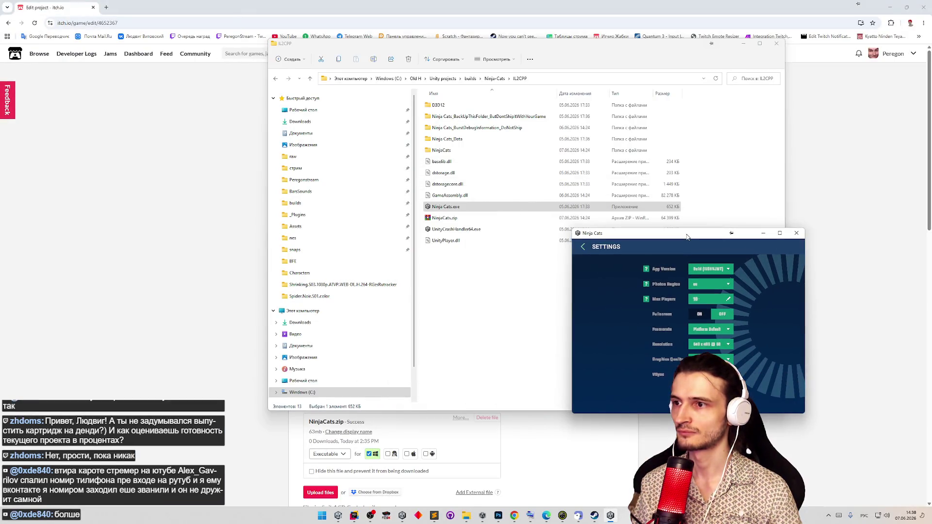
pyautogui.click(583, 247)
pyautogui.doubleClick(449, 207)
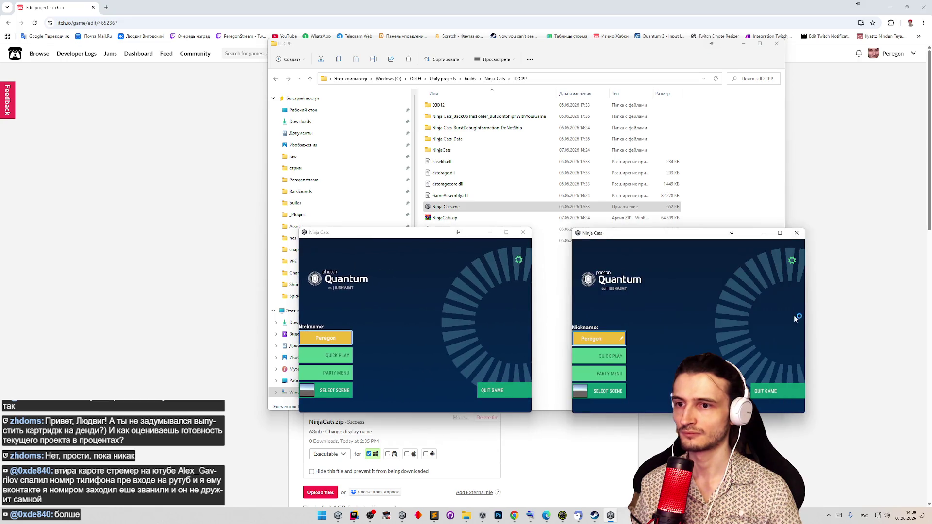
# - Change the right window's player nickname so it ends in '2'
pyautogui.click(605, 339)
pyautogui.press('BackSpace')
pyautogui.write('2')
pyautogui.press('Return')
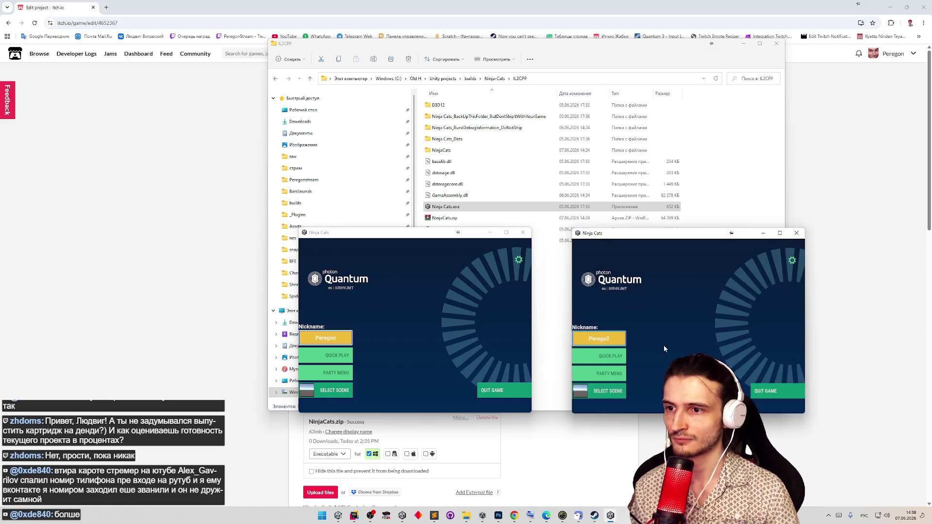
# - Start Quick Play in both windows, then pick the penguin with the Damage upgrade on the right
pyautogui.click(342, 355)
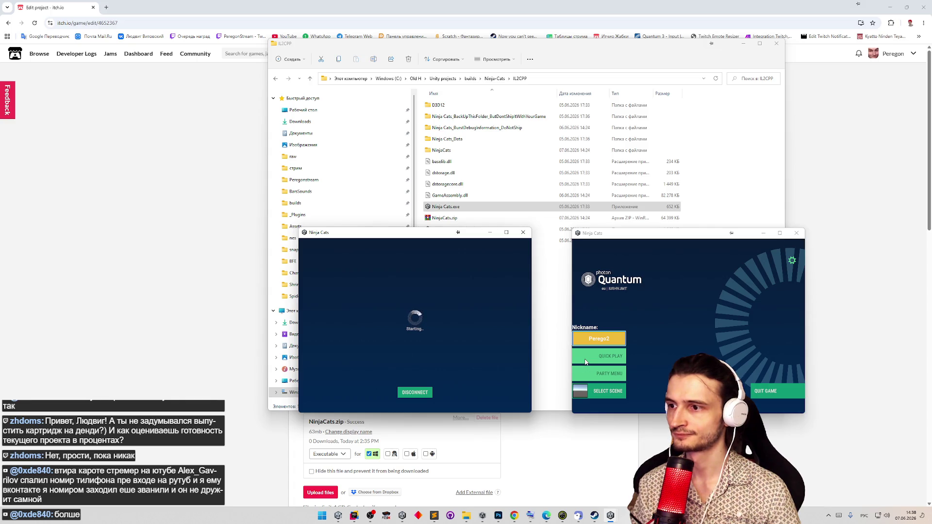
pyautogui.click(586, 361)
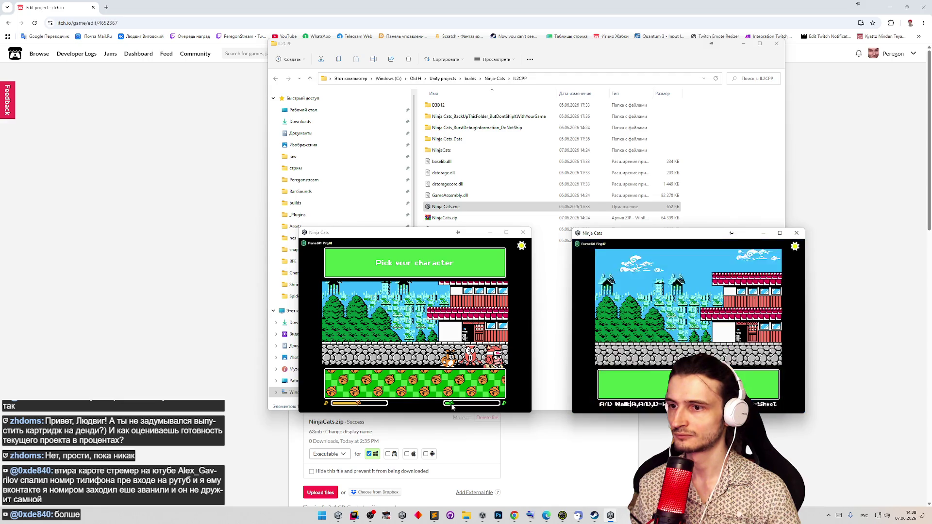
pyautogui.click(508, 409)
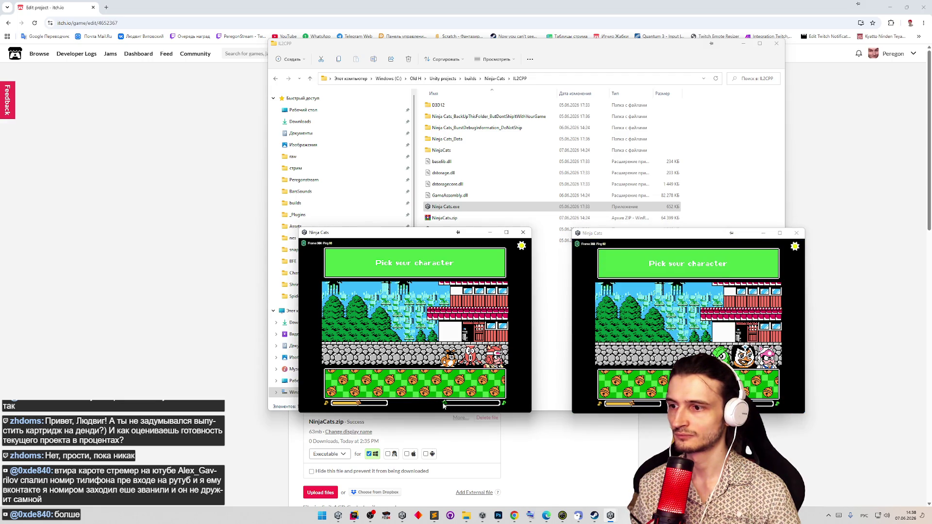
pyautogui.click(718, 407)
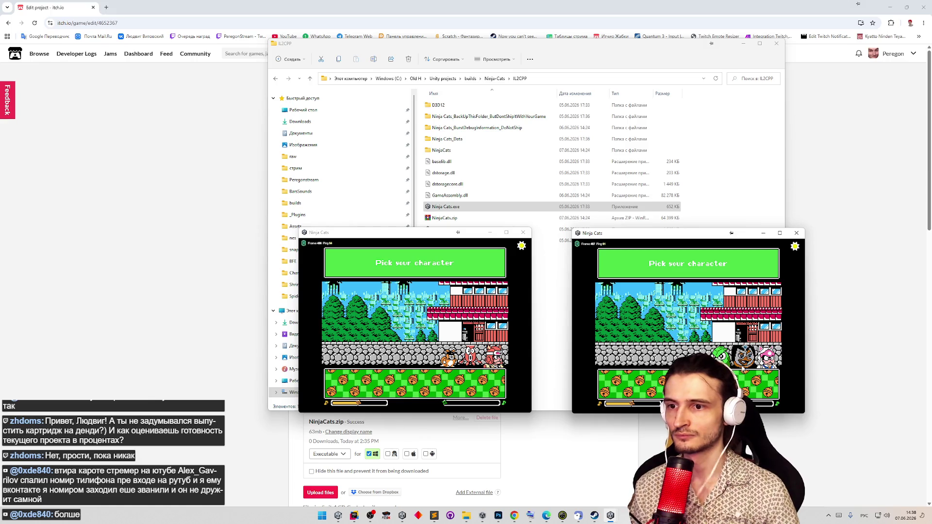
pyautogui.click(743, 368)
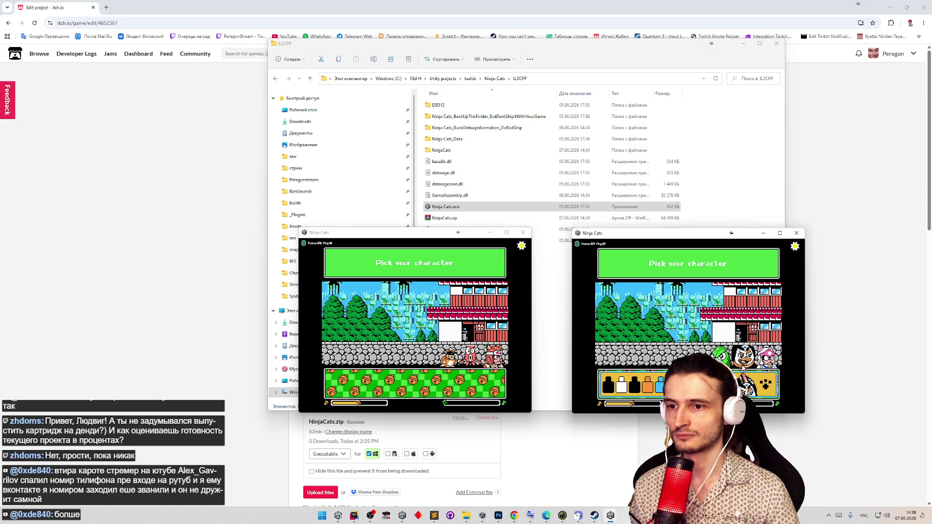
pyautogui.click(767, 385)
pyautogui.click(762, 389)
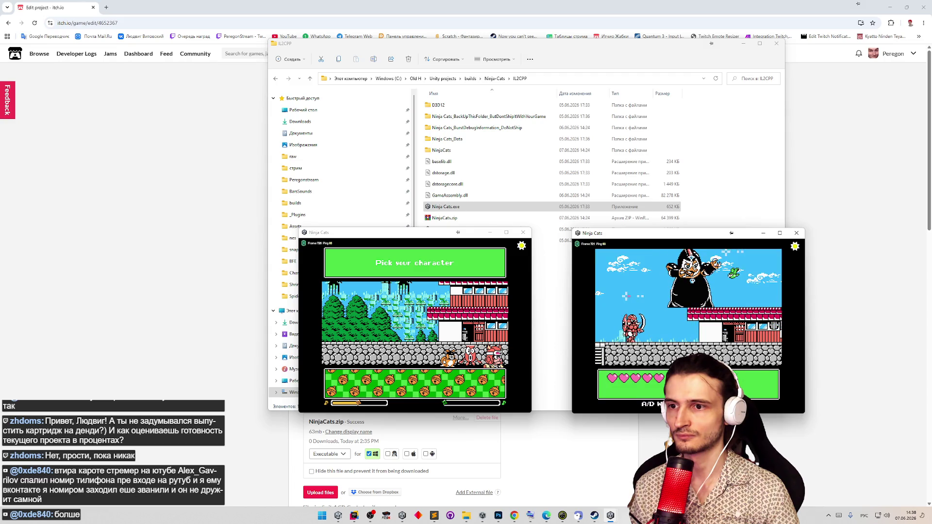
# - Play the right window's level, moving the character right and then up-left
pyautogui.press('d')
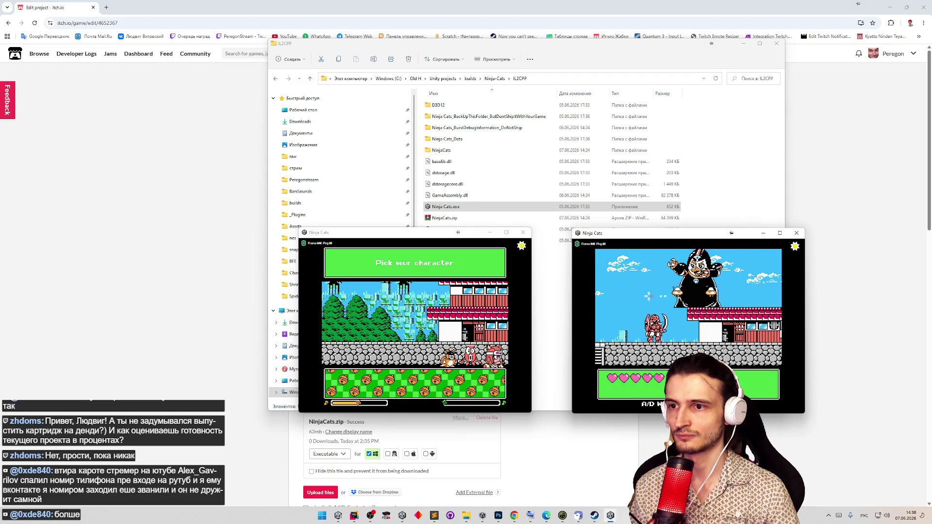
pyautogui.press('d')
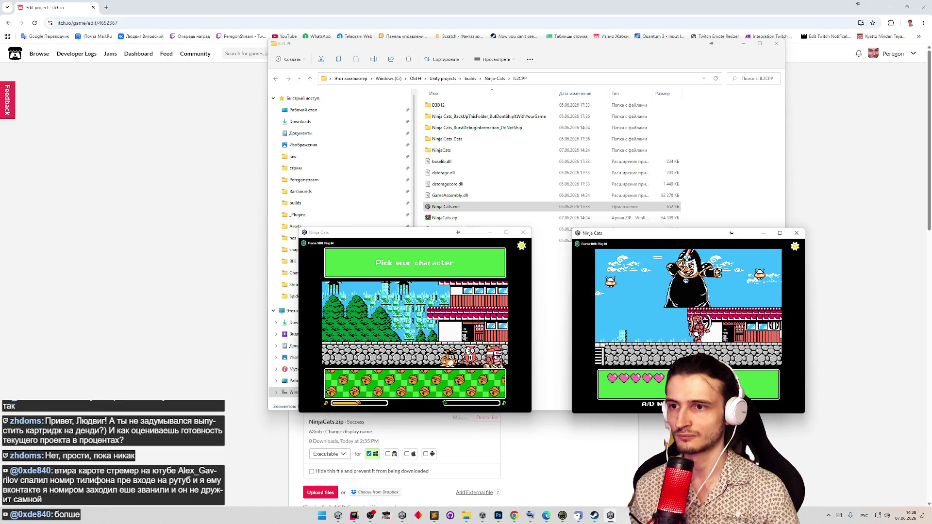
pyautogui.press('d')
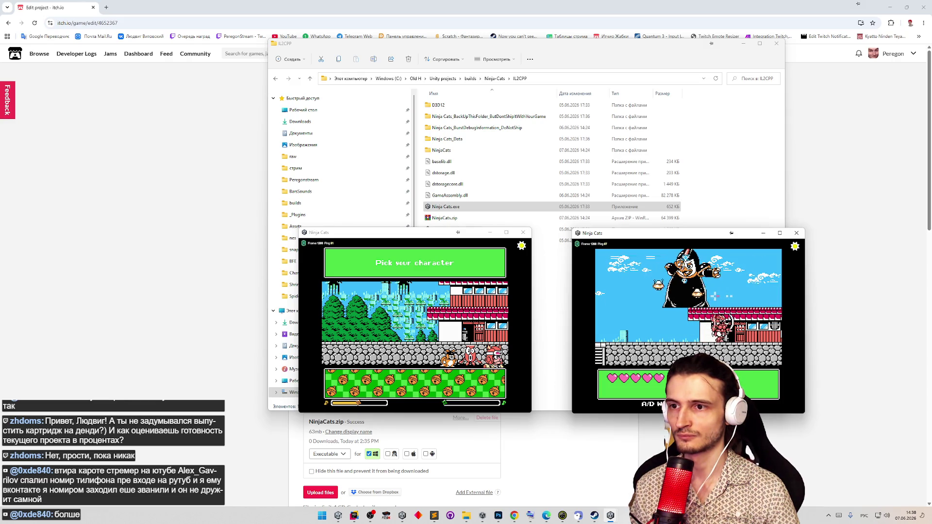
pyautogui.press('d')
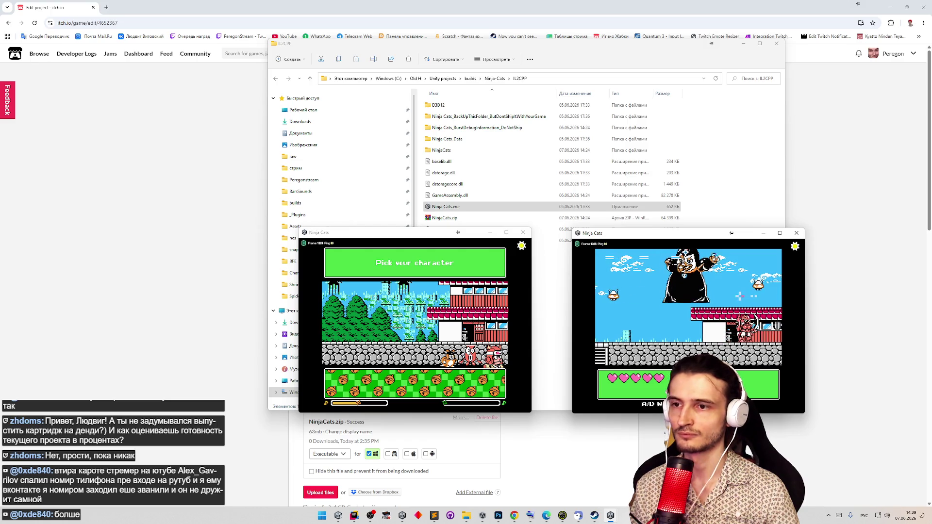
pyautogui.press('a')
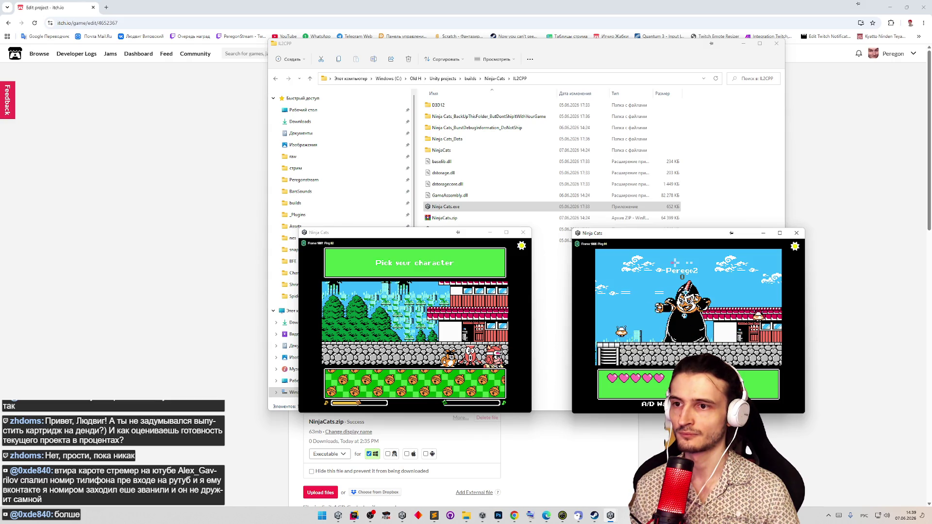
# - Start the left window's level and run the player right, up into town and onto the rooftop
pyautogui.click(485, 358)
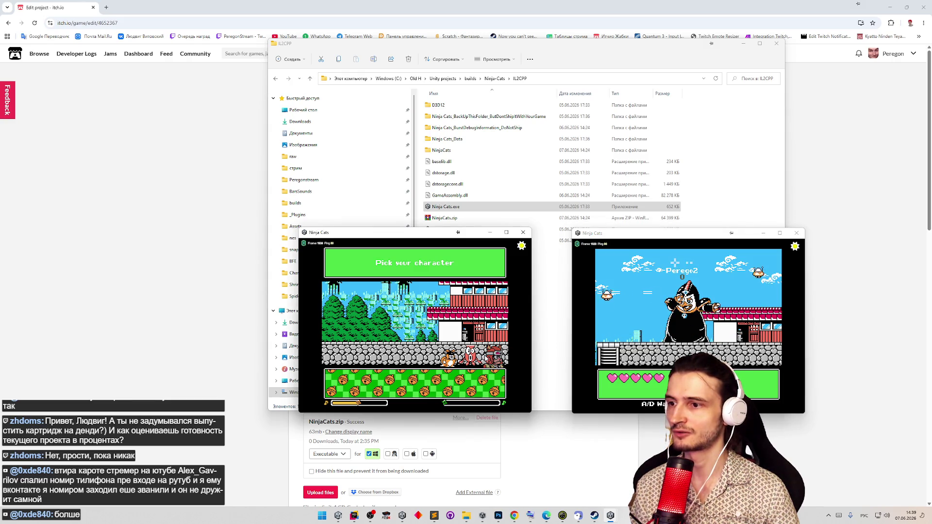
pyautogui.press('Return')
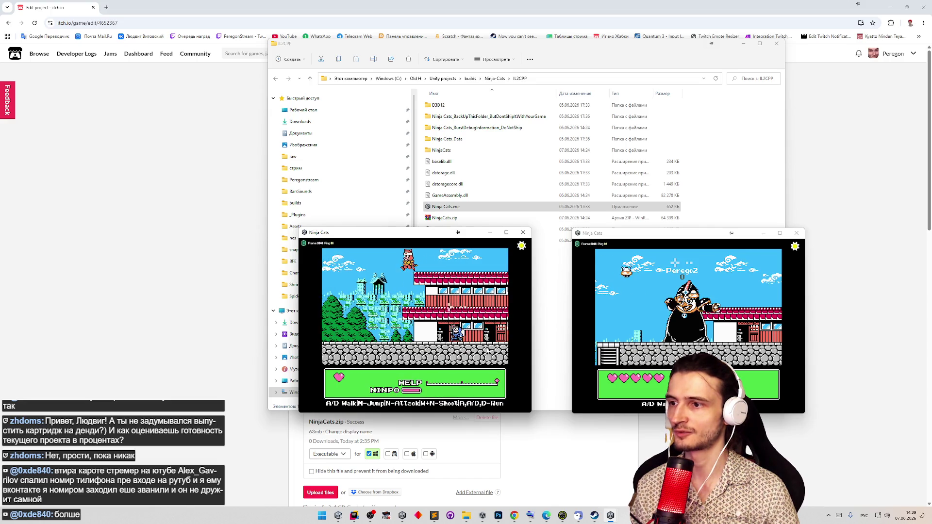
pyautogui.press('d')
pyautogui.press('d')
pyautogui.press('d')
pyautogui.press('d')
pyautogui.press('d')
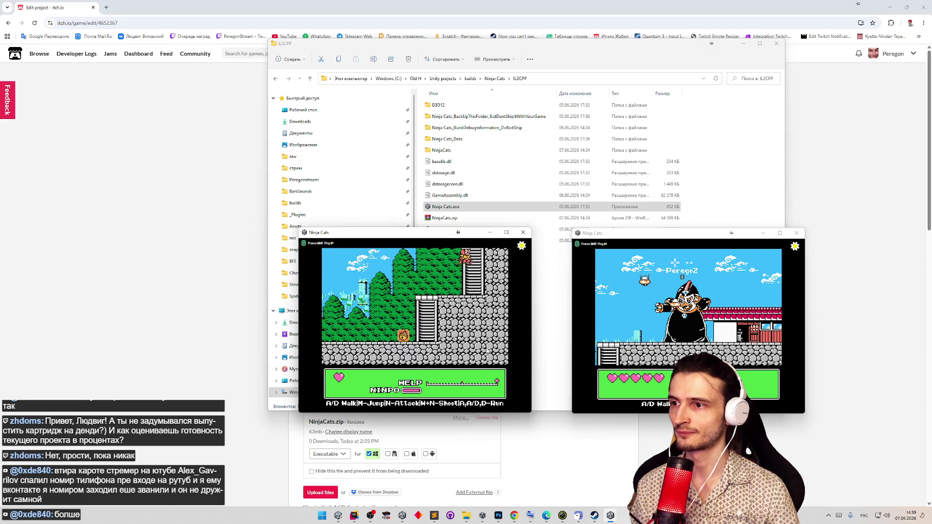
pyautogui.press('w')
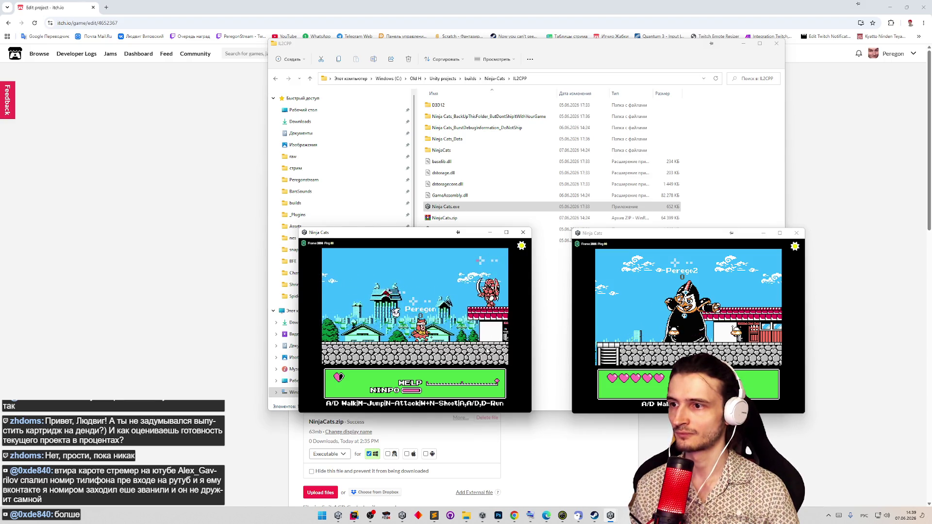
pyautogui.press('d')
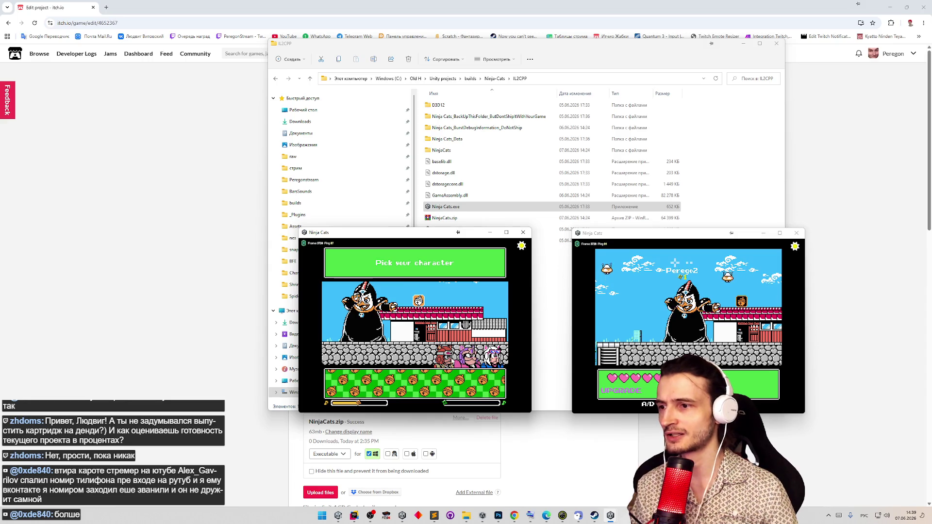
# - After the next selection, take a one-time upgrade and start the level as the pink cat
pyautogui.click(492, 385)
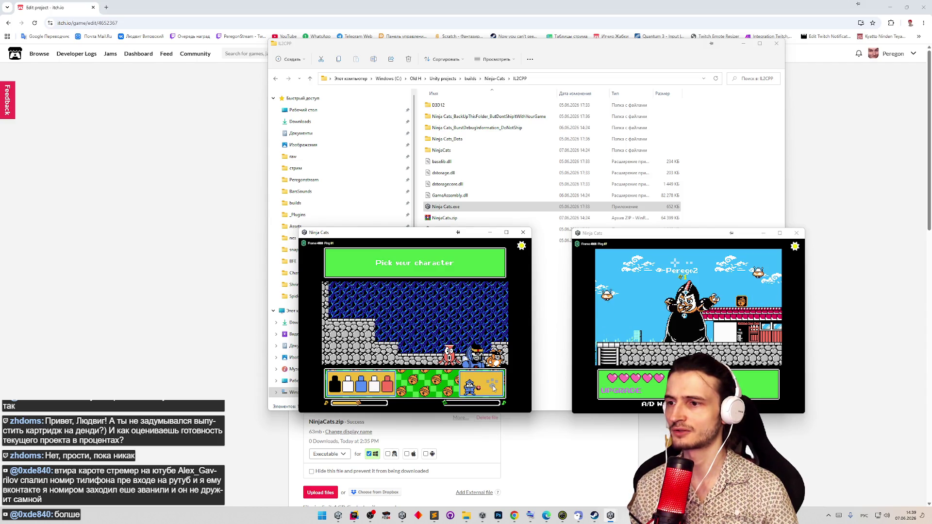
pyautogui.click(491, 383)
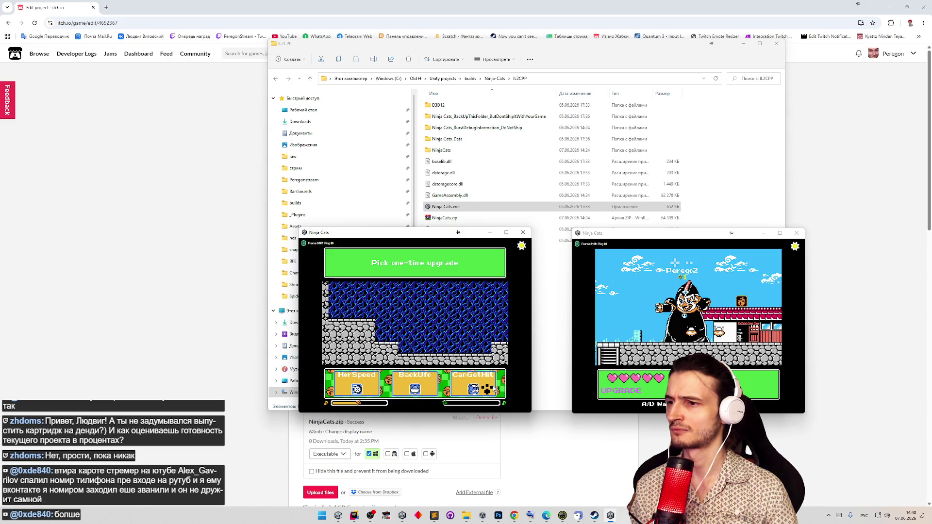
pyautogui.click(374, 386)
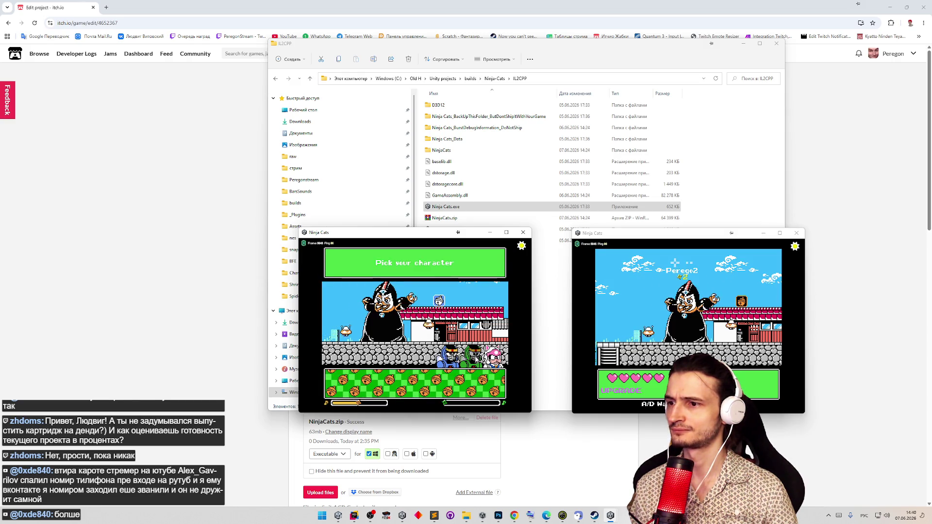
pyautogui.click(494, 358)
pyautogui.click(494, 382)
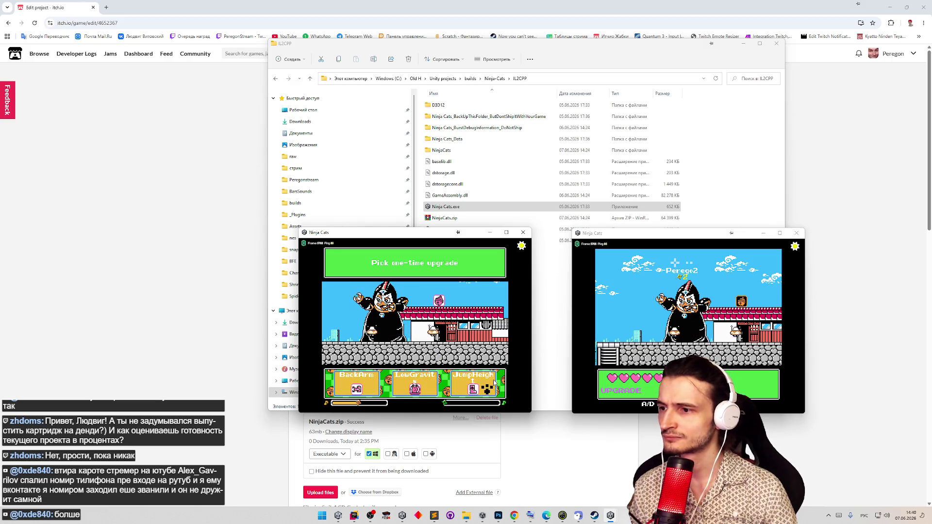
# - Play the level as the pink cat, climbing, attacking the enemy and jumping left
pyautogui.press('d')
pyautogui.press('m')
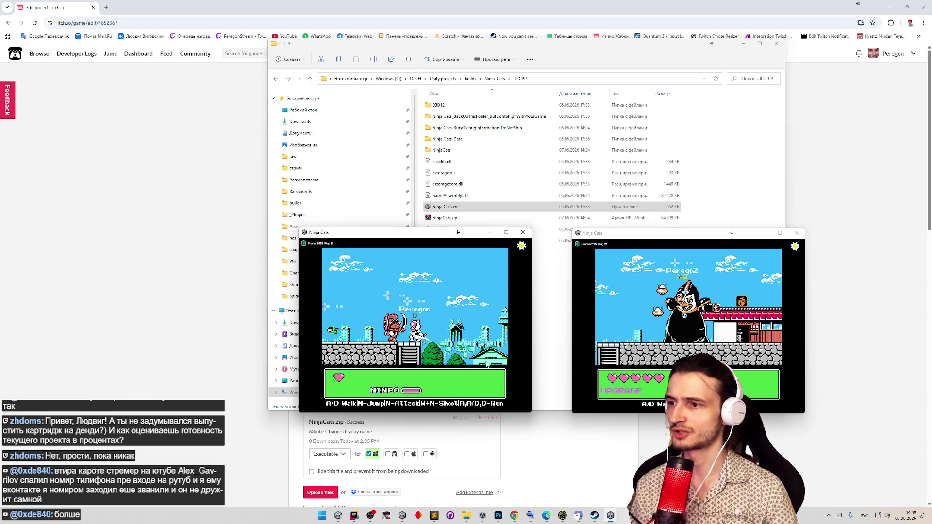
pyautogui.press('a')
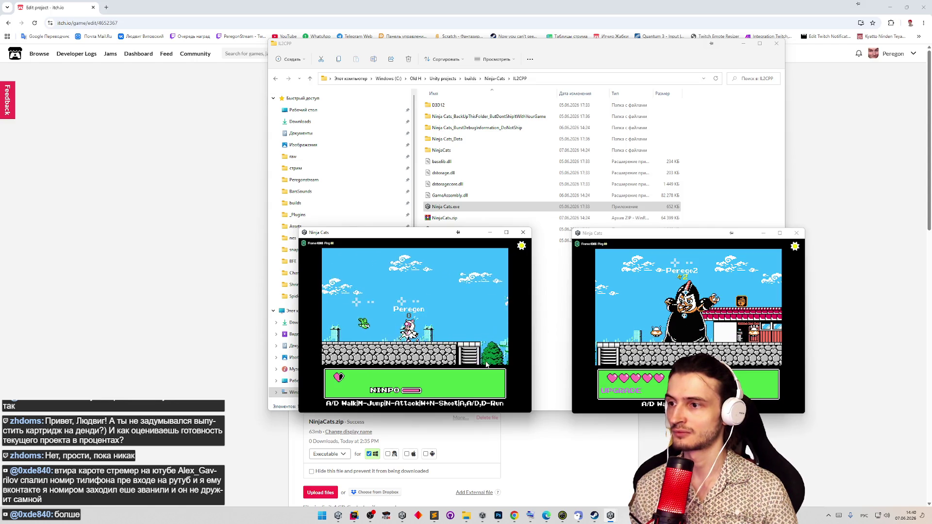
pyautogui.press('m')
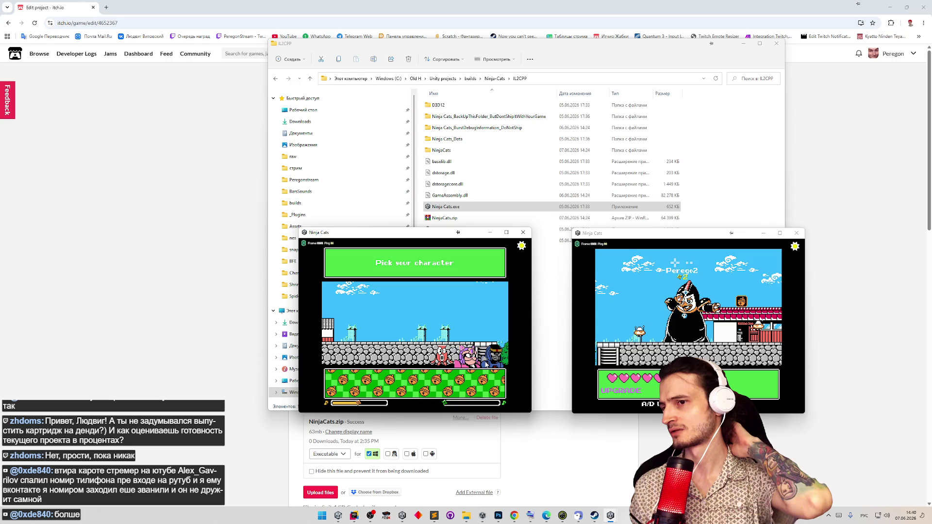
pyautogui.click(437, 516)
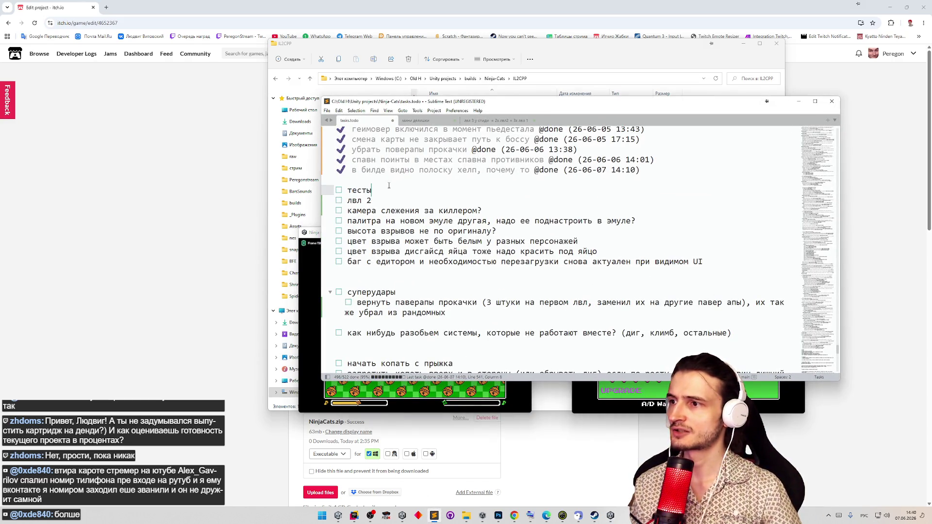
# - Log the mispredicted AI fight and the mismatched choice options under тесты, then minimize Sublime Text
pyautogui.press('Return')
pyautogui.write('☐ некорректно предсказывается драка с аи, я его ударил и на предсказании ниче, а в реально')
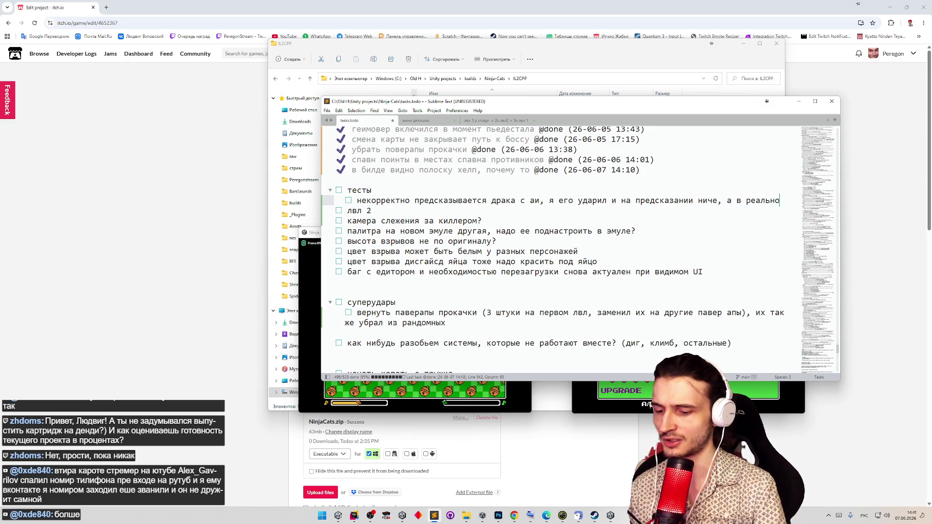
pyautogui.write('сти он ударил меня')
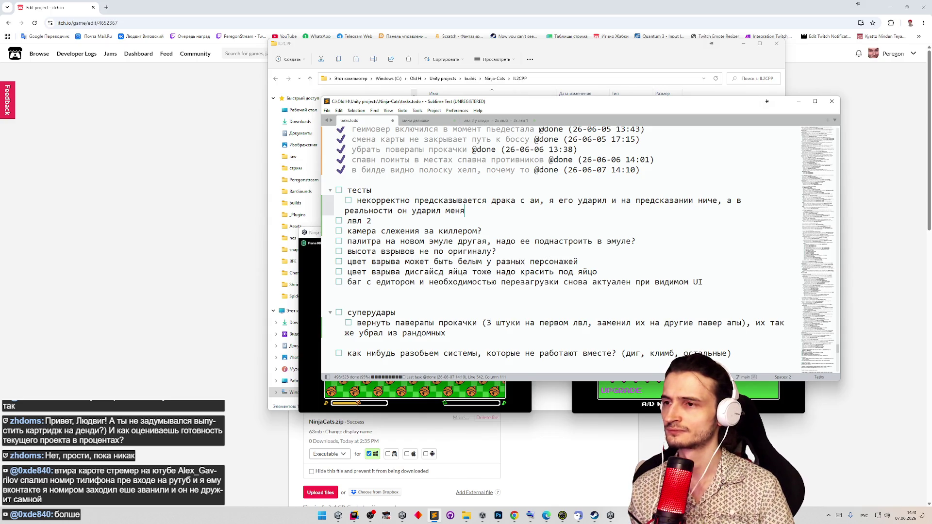
pyautogui.press('Return')
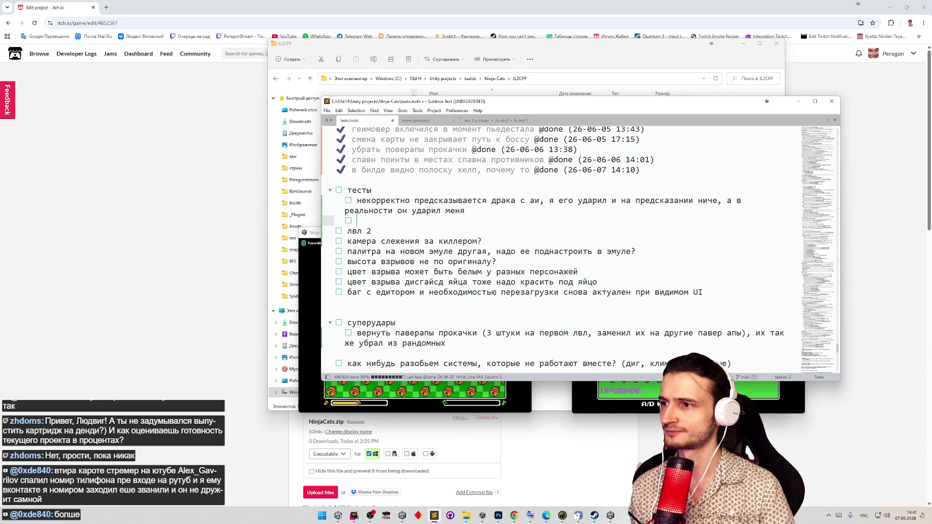
pyautogui.press('Return')
pyautogui.write('варианты для выбора не совпадают с вариантами реальными')
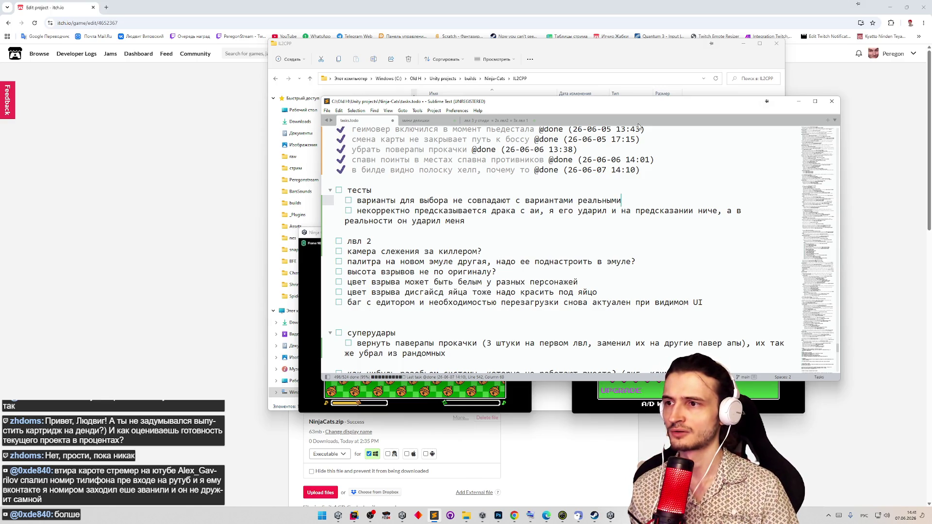
pyautogui.click(799, 101)
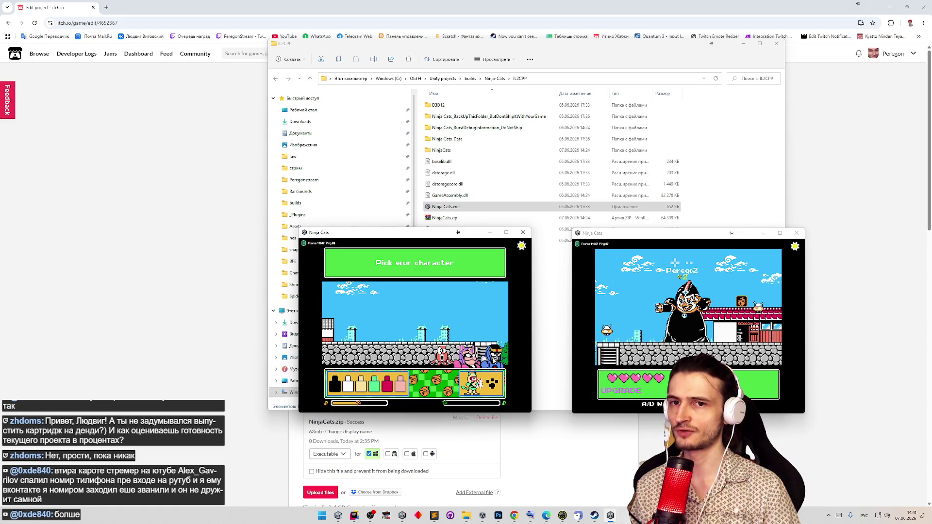
# - Confirm a character and a one-time upgrade, then walk the cat left and right, jumping through the level
pyautogui.moveTo(434, 515)
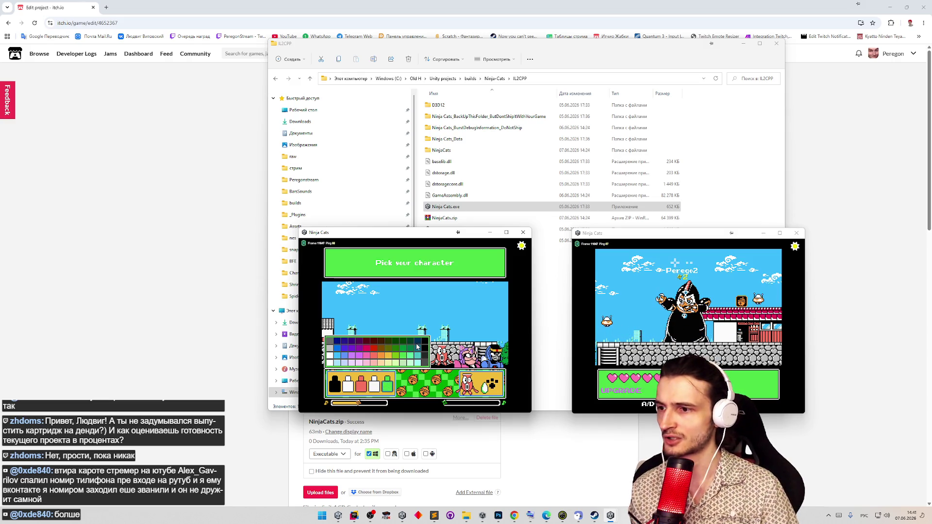
pyautogui.click(501, 387)
pyautogui.click(501, 387)
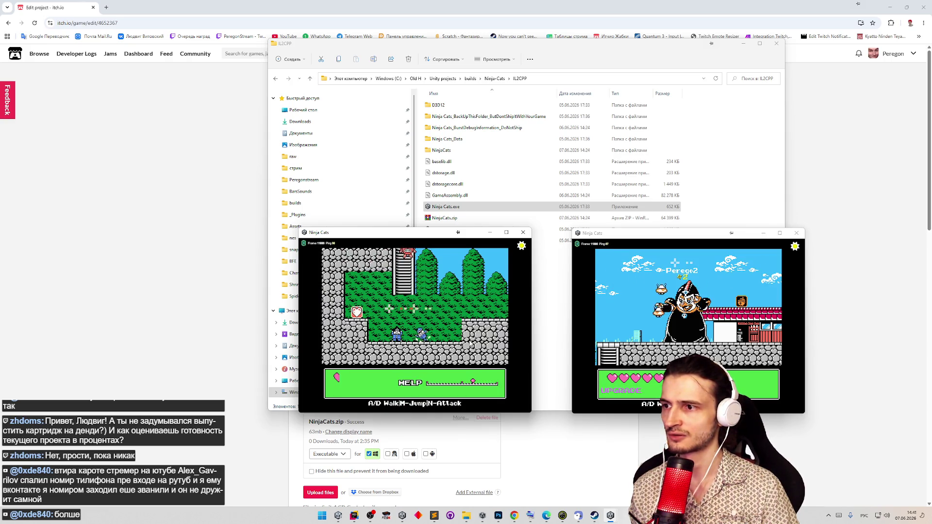
pyautogui.press('a')
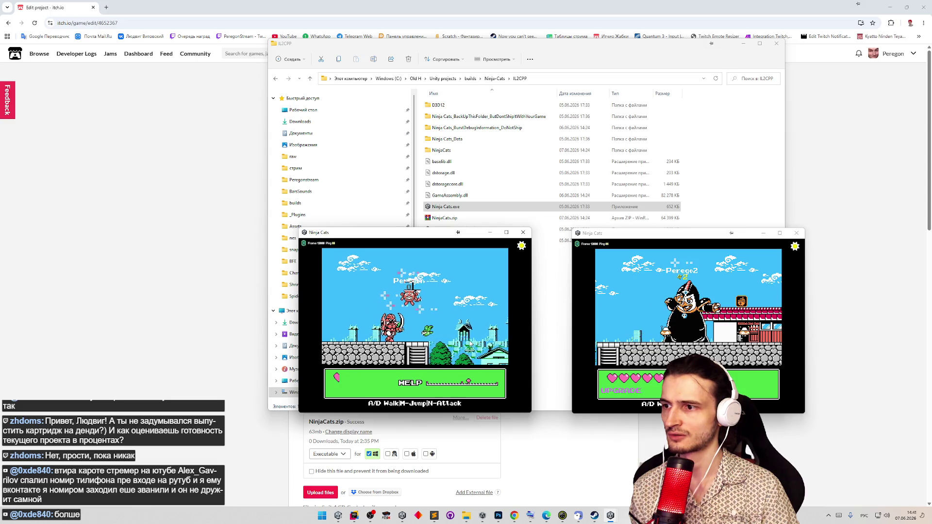
pyautogui.press('d')
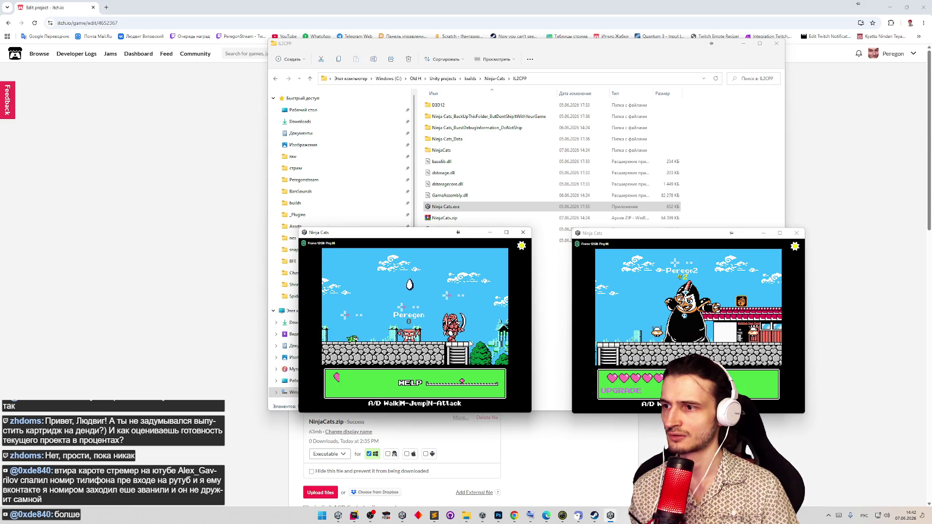
pyautogui.press('a')
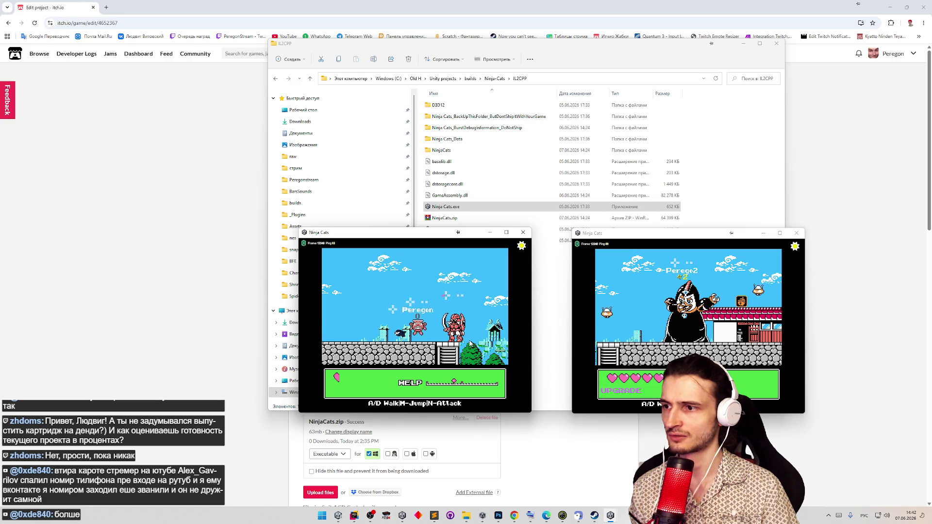
pyautogui.press('a')
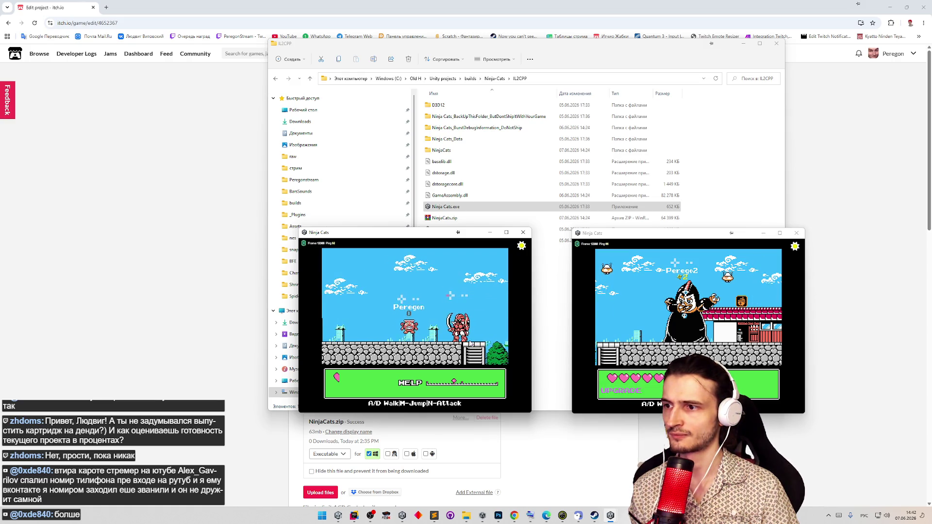
pyautogui.press('a')
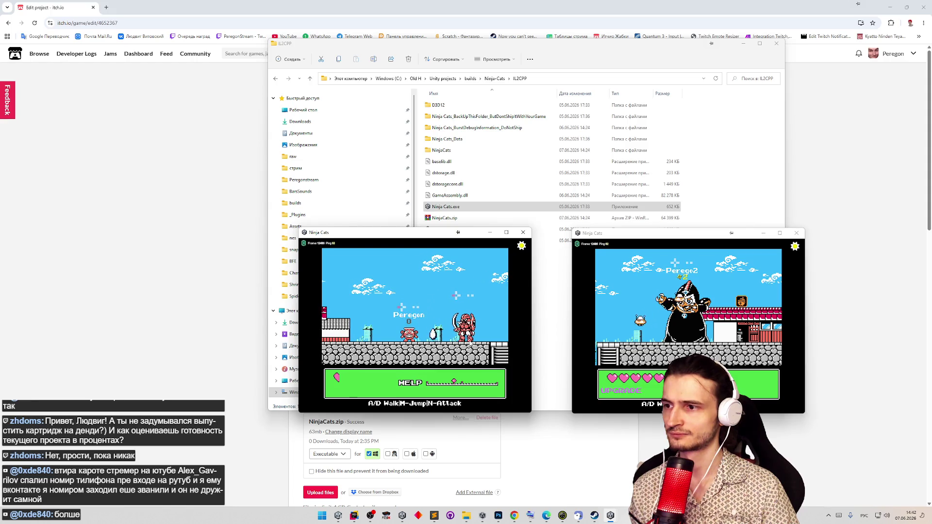
pyautogui.press('a')
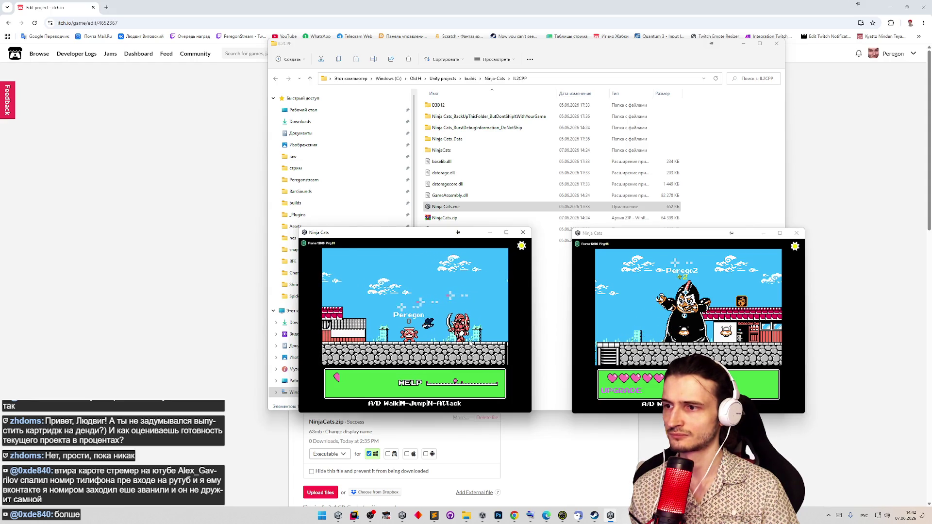
pyautogui.press('a')
pyautogui.press('a')
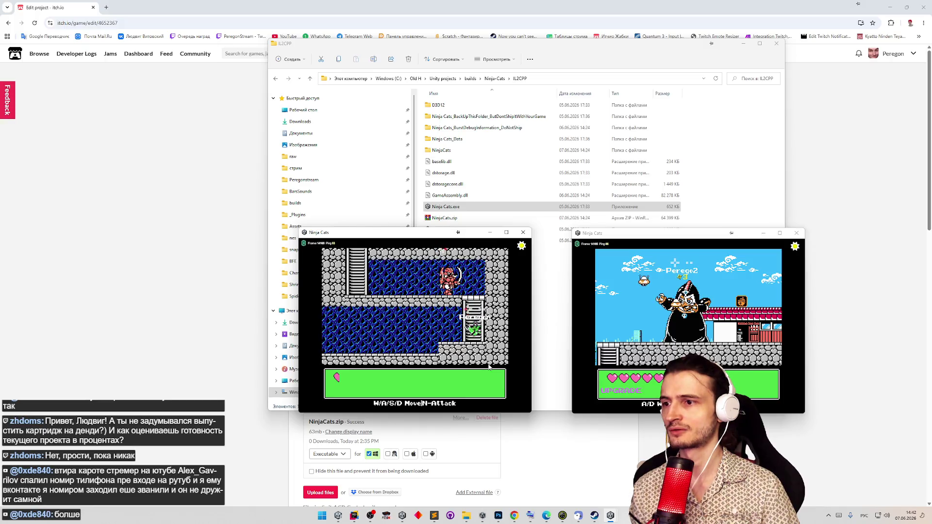
# - Close the game builds, stop Unity's play mode, clear the Console and reopen the task notes
pyautogui.click(799, 231)
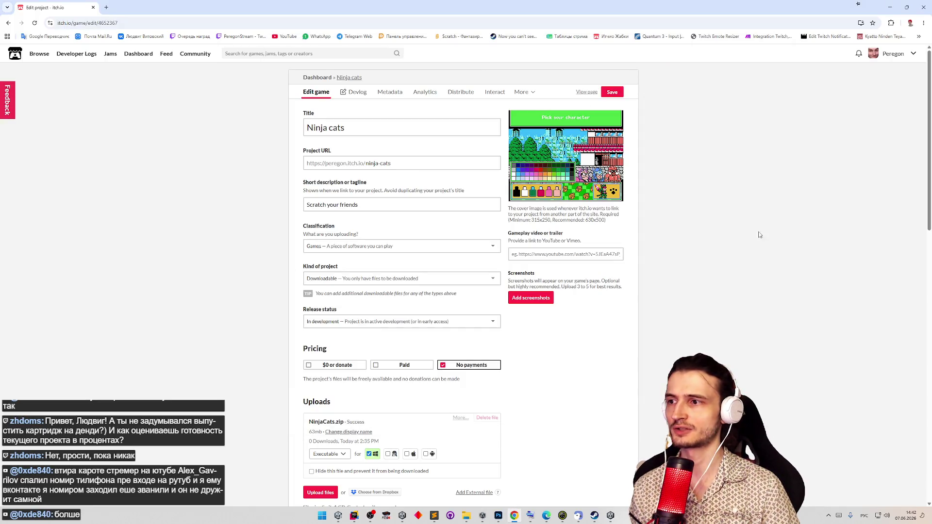
pyautogui.click(434, 515)
pyautogui.click(434, 516)
pyautogui.click(338, 516)
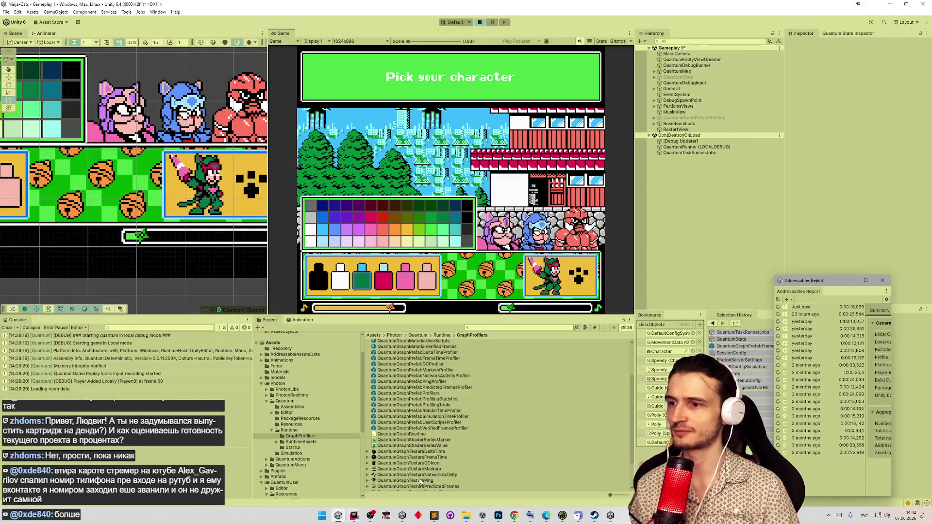
pyautogui.click(480, 22)
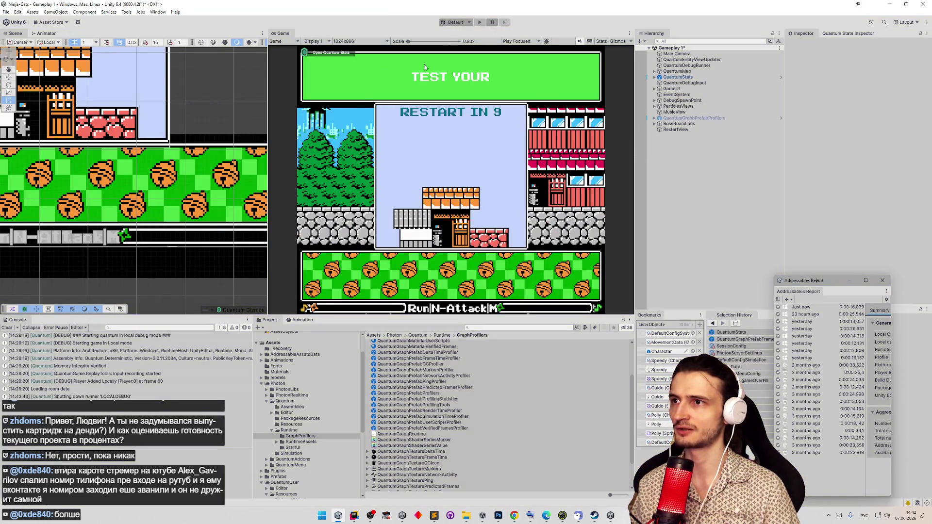
pyautogui.click(7, 329)
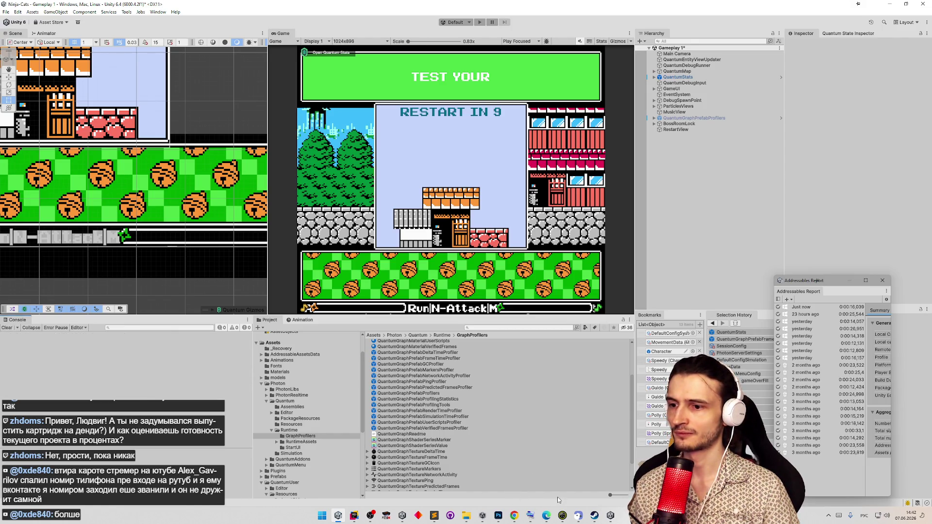
pyautogui.click(435, 515)
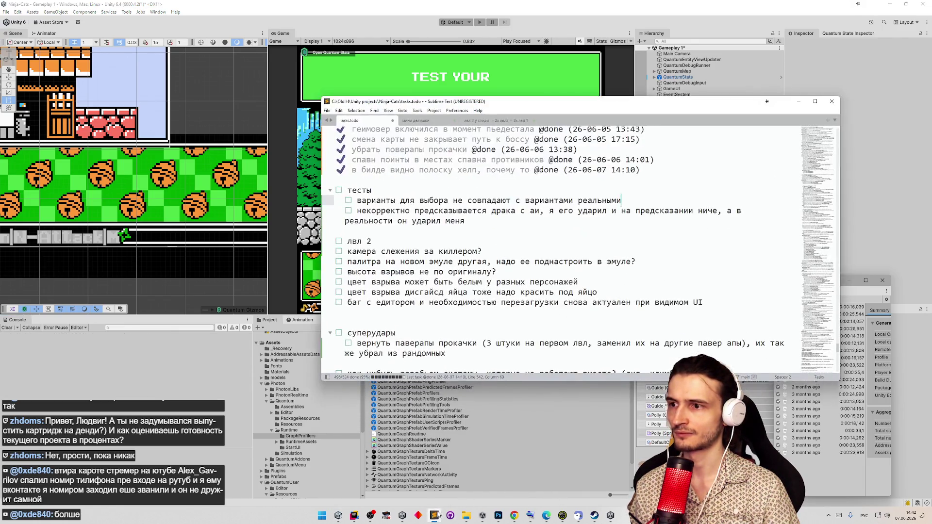
# - Add a new task under тесты about turning off the input view ('выкл инпут'), then minimize Sublime
pyautogui.moveTo(838, 348)
pyautogui.mouseDown()
pyautogui.moveTo(838, 363)
pyautogui.moveTo(840, 339)
pyautogui.moveTo(840, 347)
pyautogui.mouseUp()
pyautogui.click(658, 275)
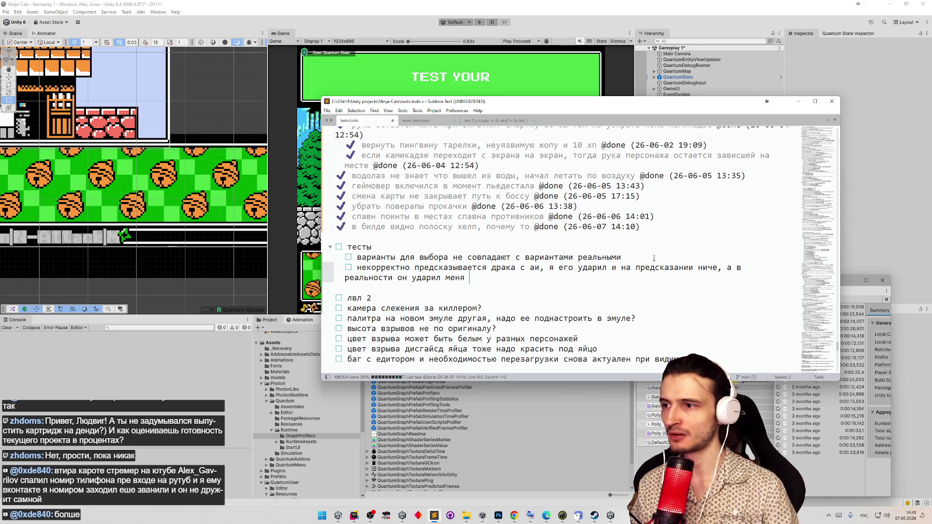
pyautogui.click(512, 243)
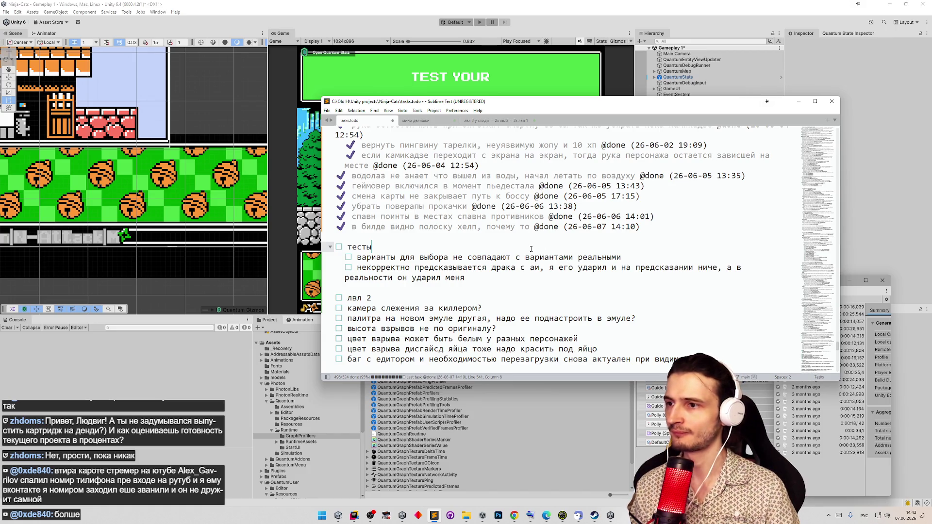
pyautogui.press('Return')
pyautogui.click(512, 244)
pyautogui.write('выкл инпут выю')
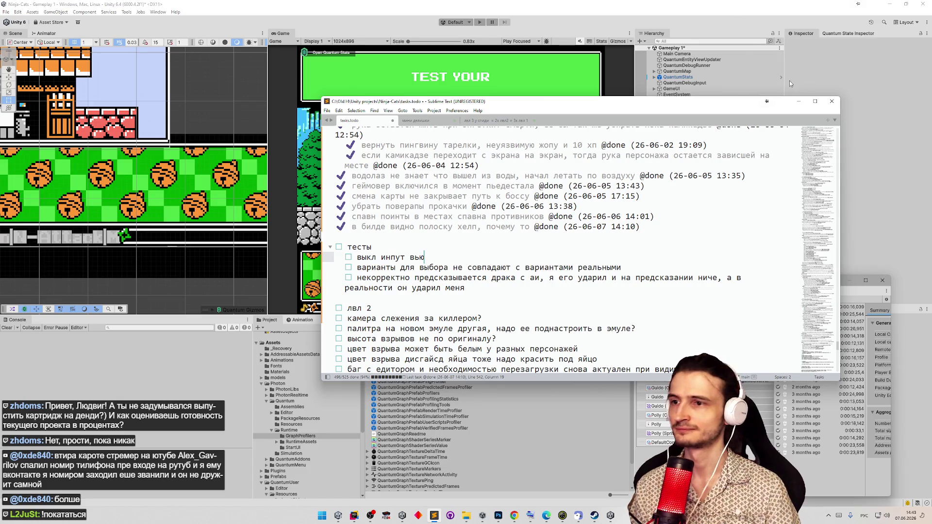
pyautogui.click(799, 101)
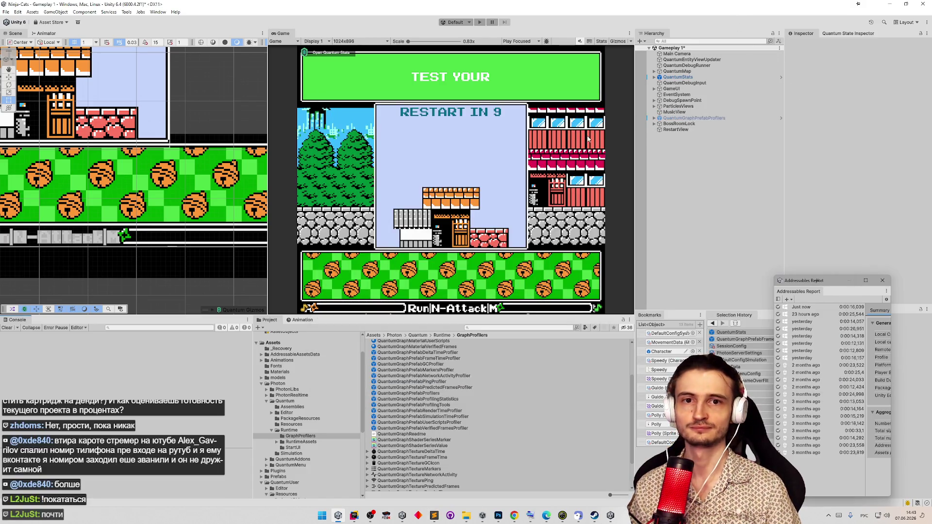
# - Save the scene, clear the Console, and deactivate the Inputs object in the Character prefab
pyautogui.hotkey('ctrl', 's')
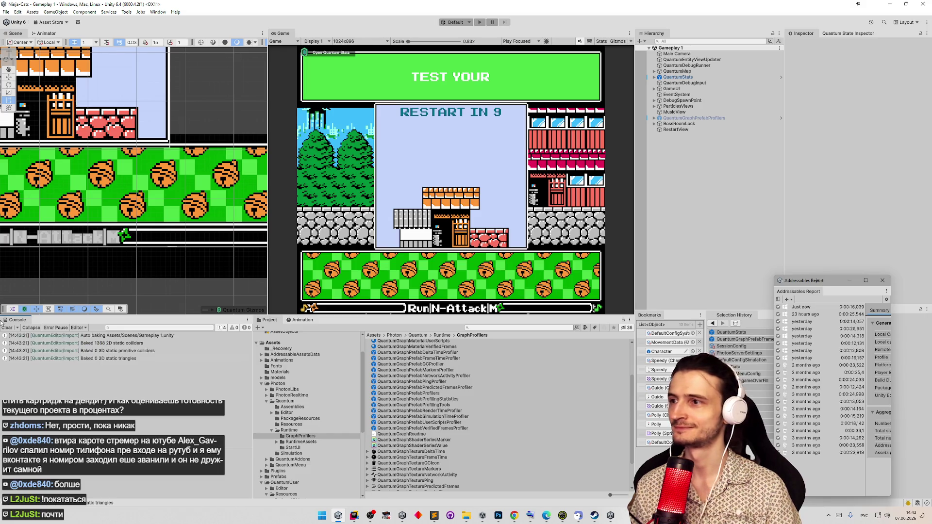
pyautogui.click(6, 328)
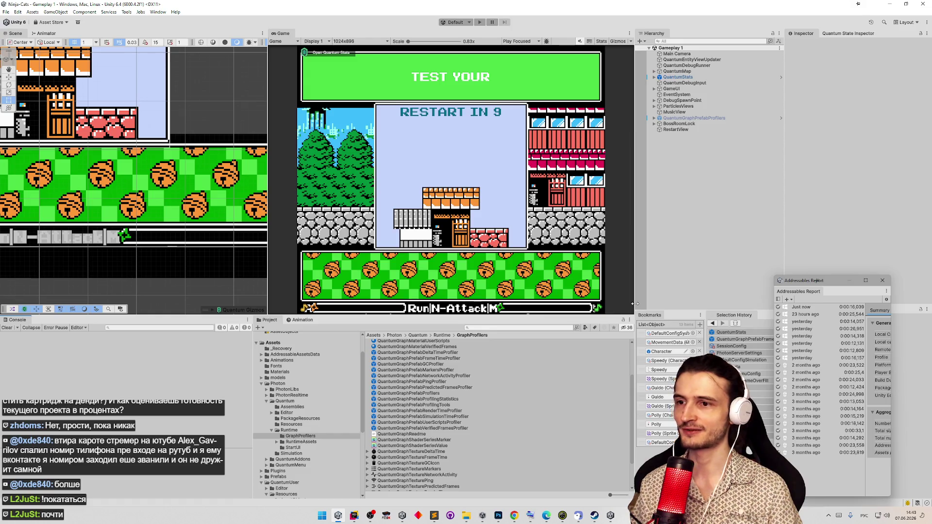
pyautogui.moveTo(635, 304); pyautogui.dragTo(601, 309)
pyautogui.doubleClick(628, 352)
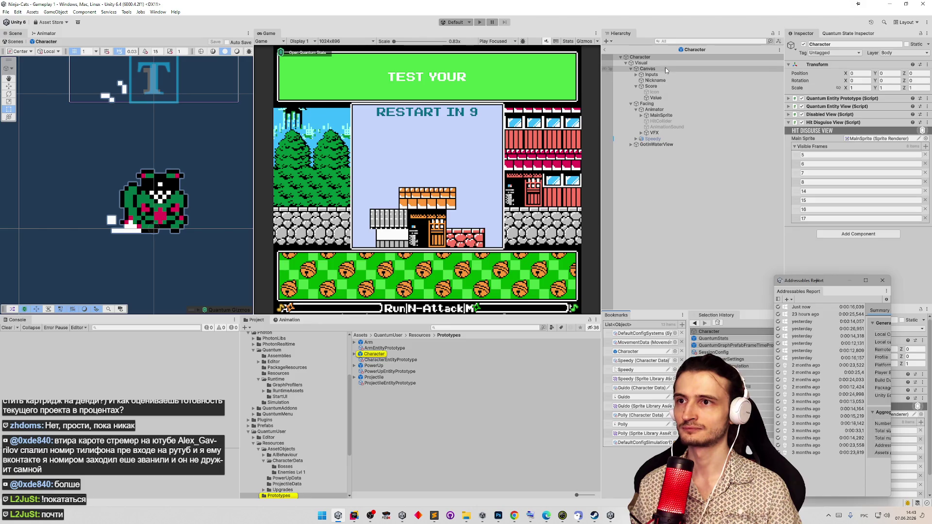
pyautogui.click(670, 75)
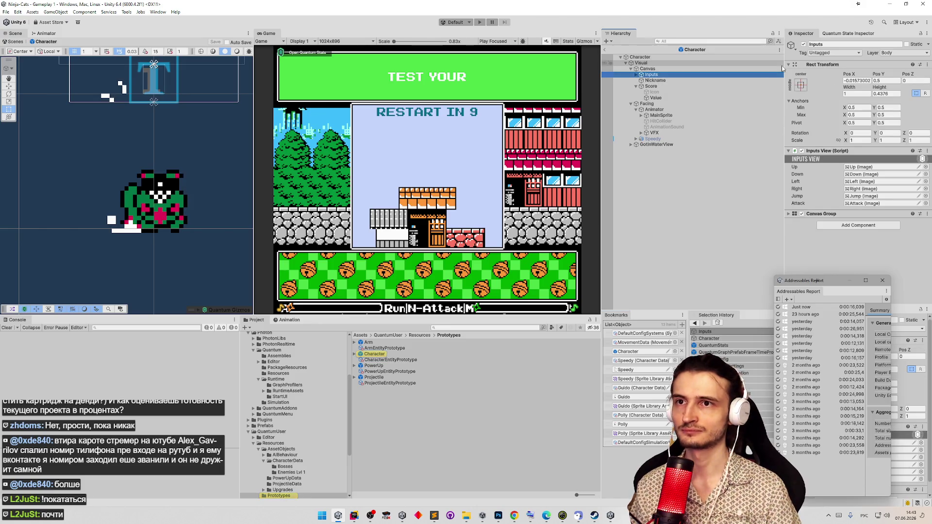
pyautogui.click(804, 44)
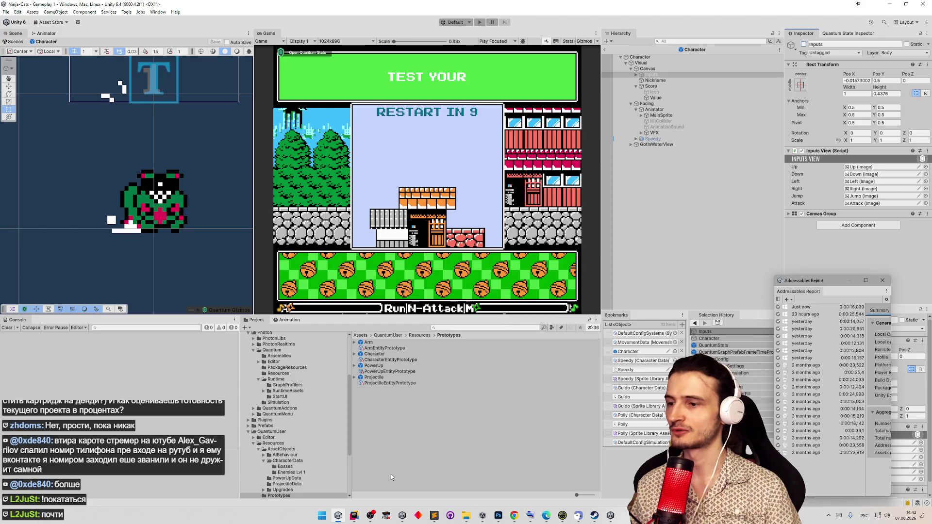
# - Put the task list away and run Gameplay 1 as a local test
pyautogui.click(434, 517)
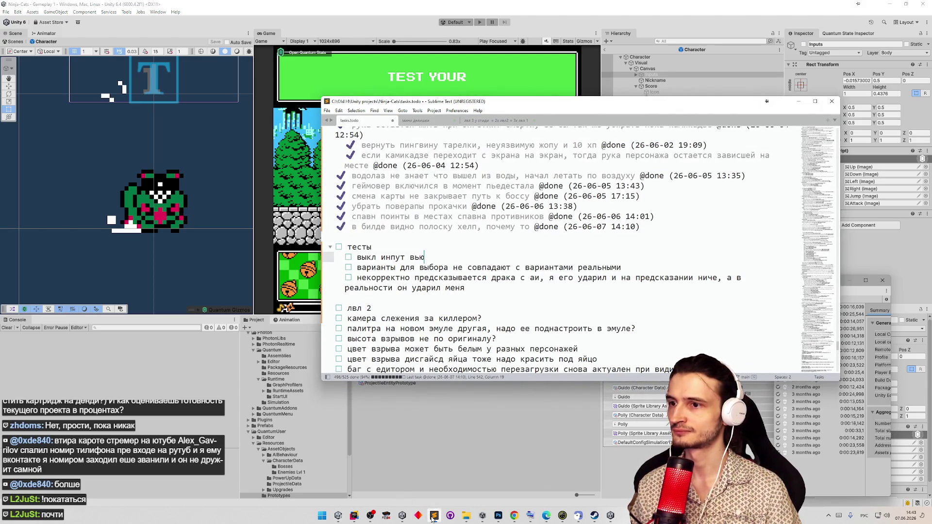
pyautogui.click(434, 517)
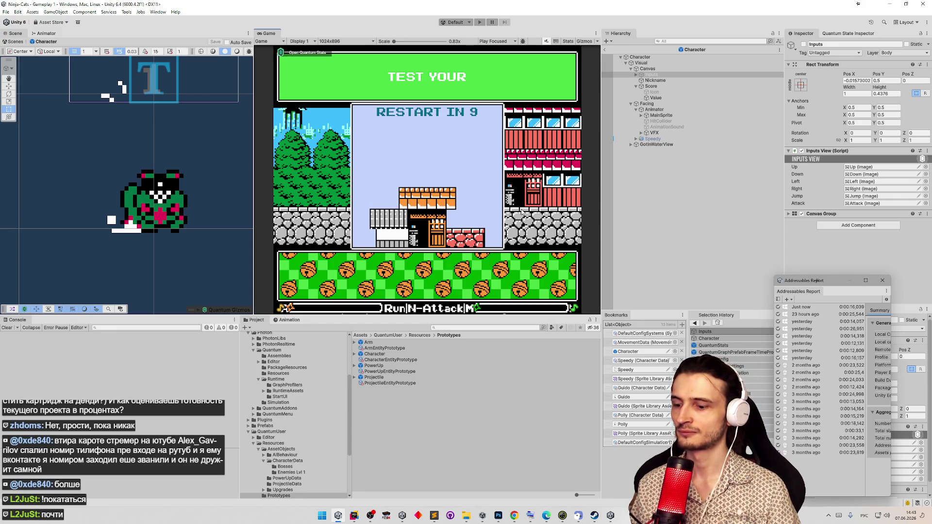
pyautogui.press('Return')
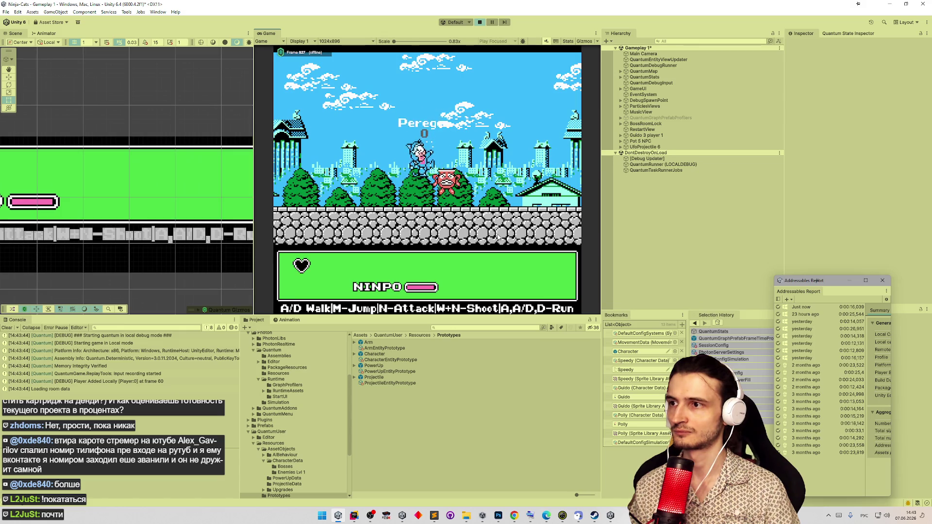
# - Remove FrontArm from DefaultConfigSimulation's Debug Components, save, and clear the Console
pyautogui.click(638, 443)
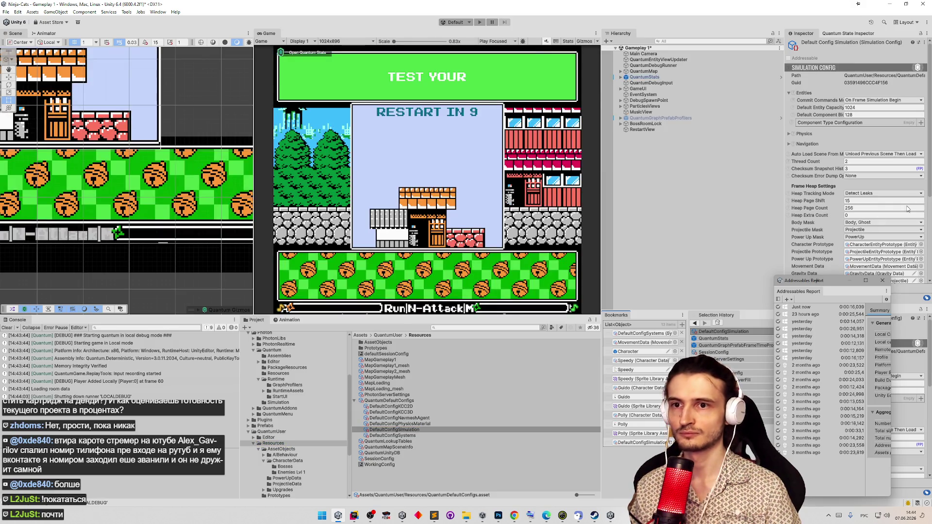
pyautogui.scroll(-5, 918, 268)
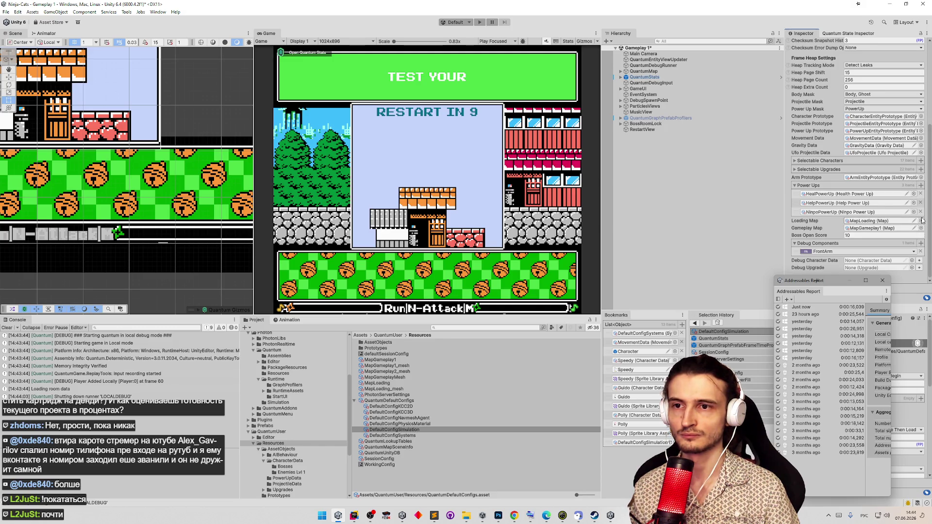
pyautogui.click(922, 252)
pyautogui.hotkey('ctrl', 's')
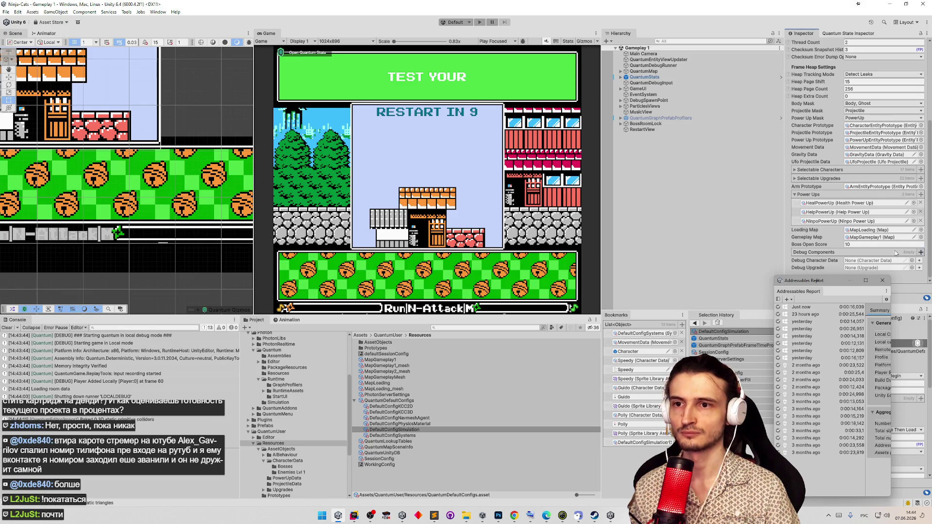
pyautogui.click(7, 328)
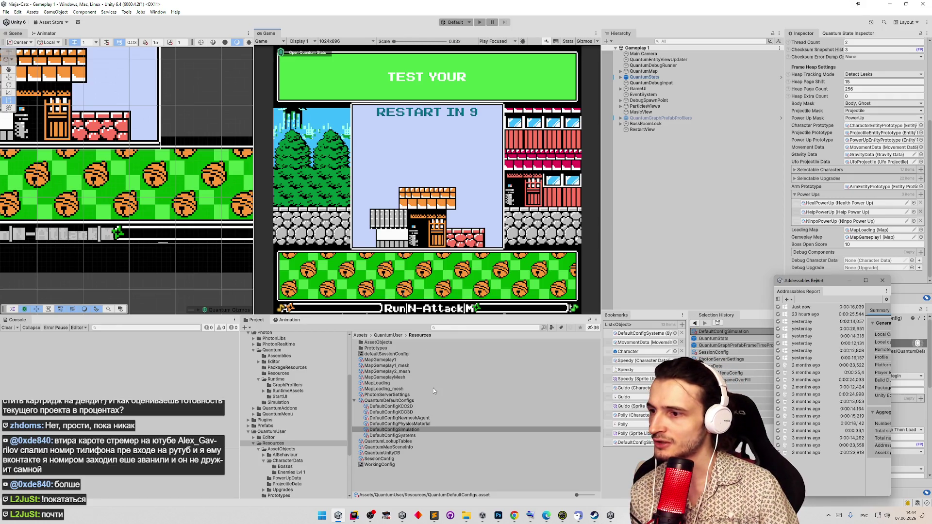
# - Play the Menu scene, start Quick Play, and pick a character with the Health upgrade
pyautogui.click(416, 140)
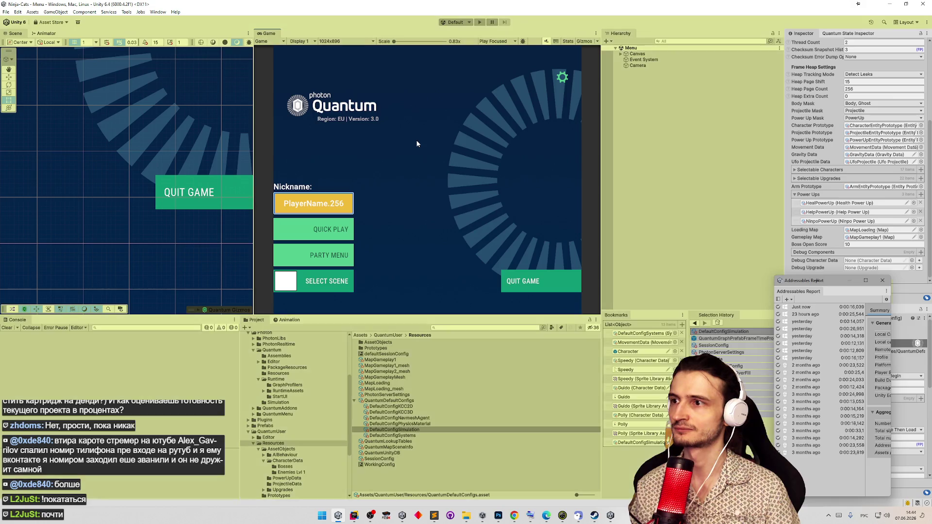
pyautogui.hotkey('ctrl', 'p')
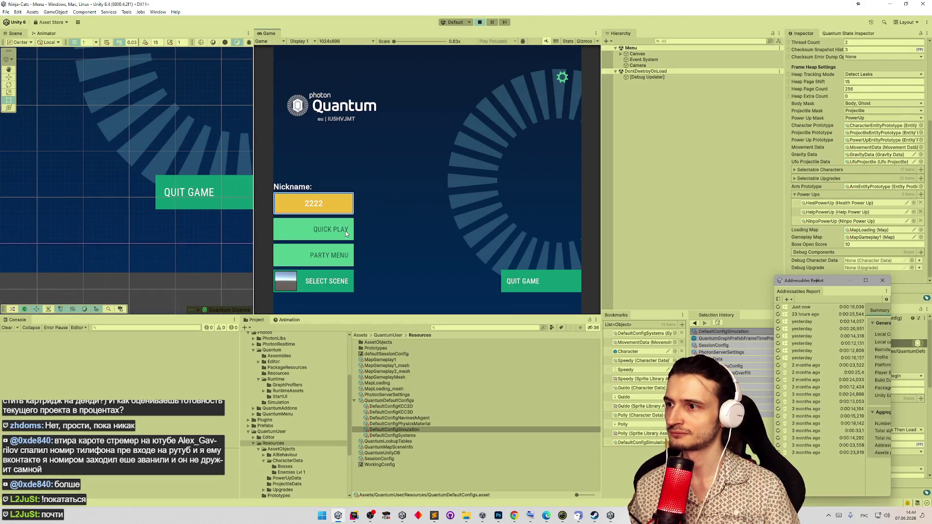
pyautogui.click(345, 232)
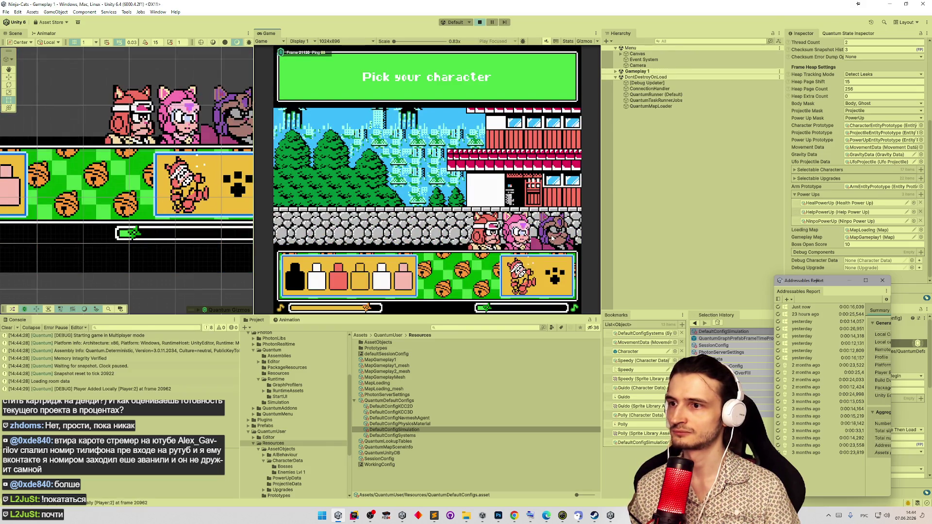
pyautogui.click(553, 281)
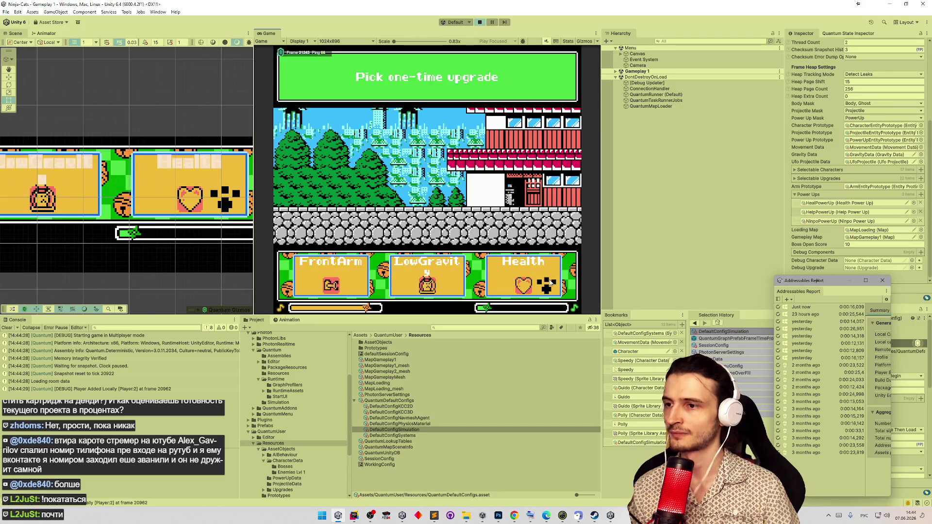
pyautogui.click(551, 282)
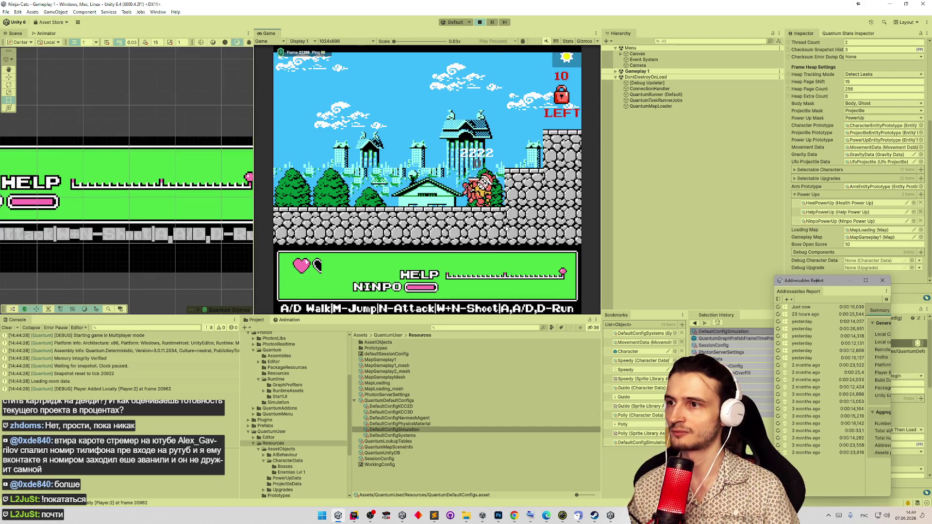
# - Maximize the Game view and play the level, running and jumping left and right toward enemies
pyautogui.press('a')
pyautogui.press('a')
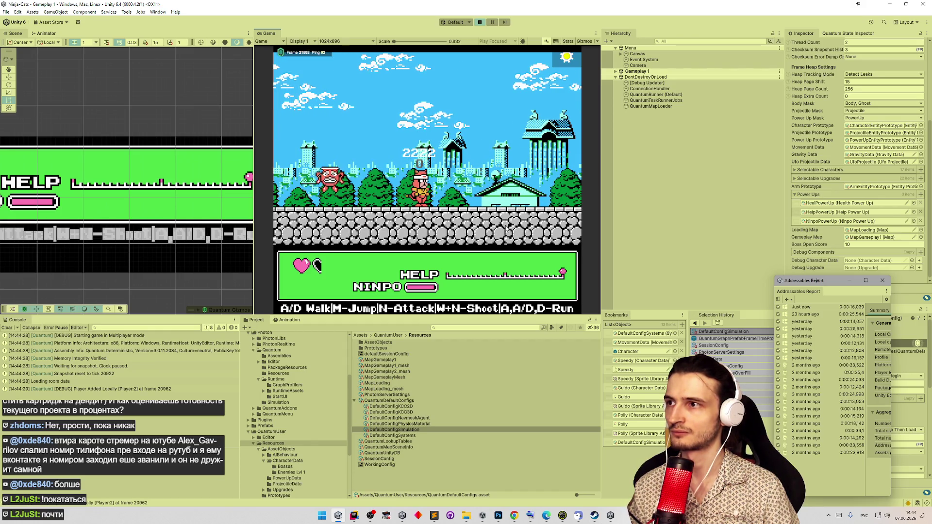
pyautogui.hotkey('shift', 'space')
pyautogui.press('d')
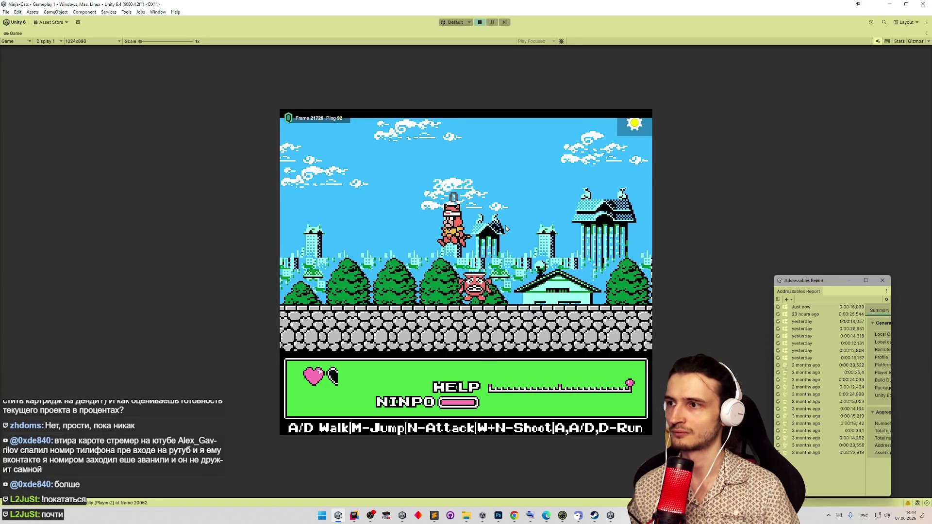
pyautogui.press('d')
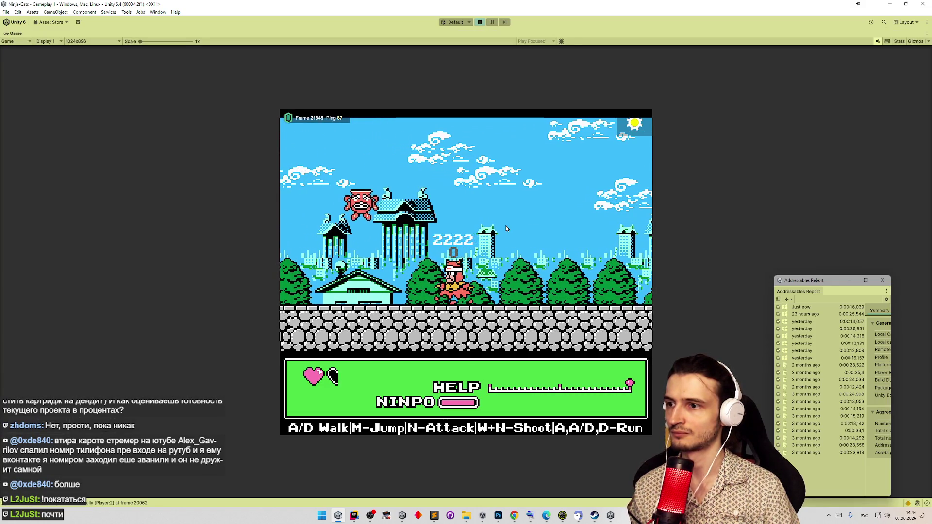
pyautogui.press('m')
pyautogui.press('a')
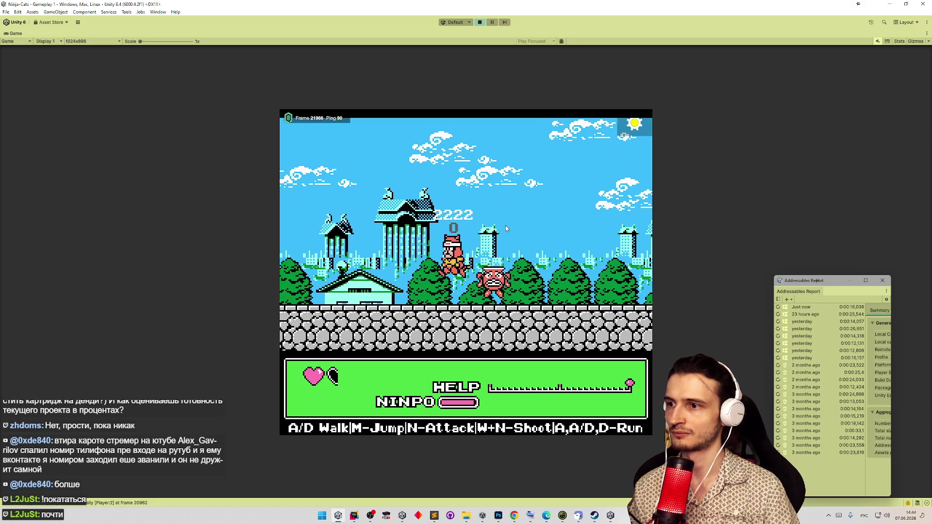
pyautogui.press('d')
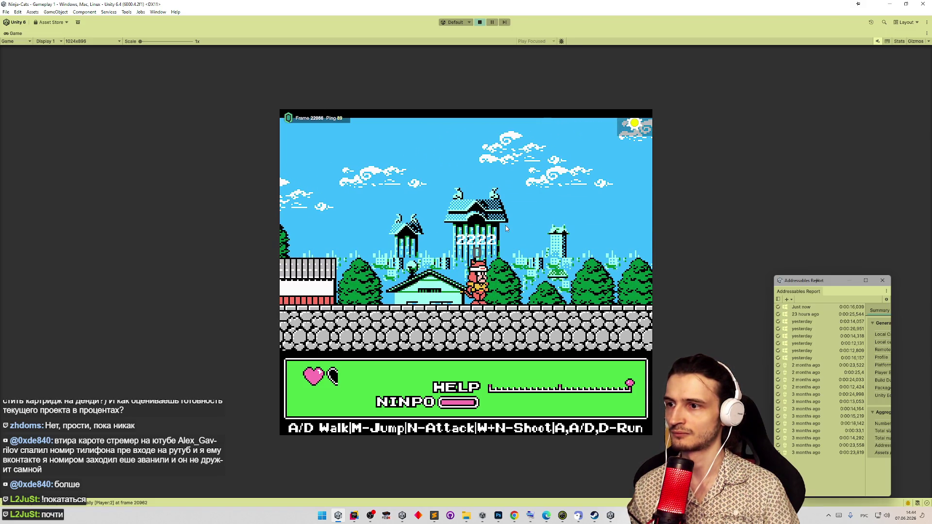
pyautogui.press('a')
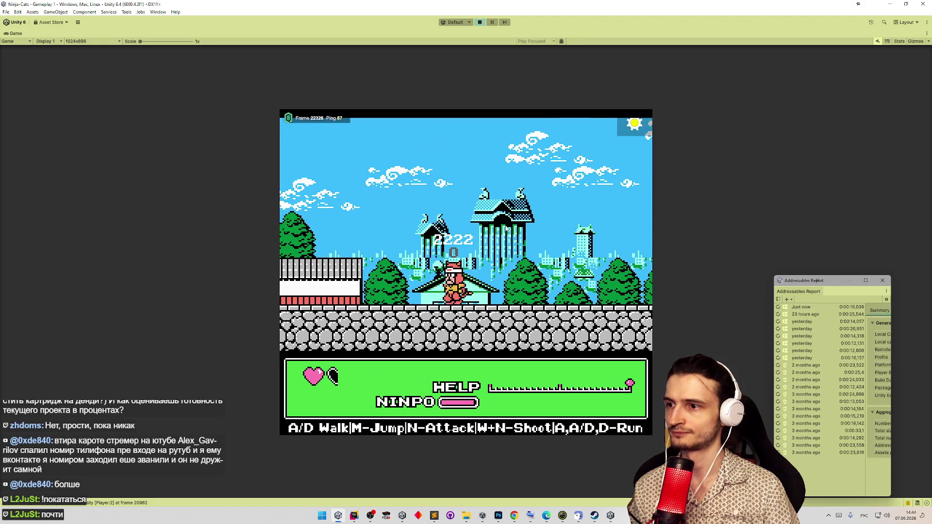
pyautogui.press('a')
pyautogui.press('a')
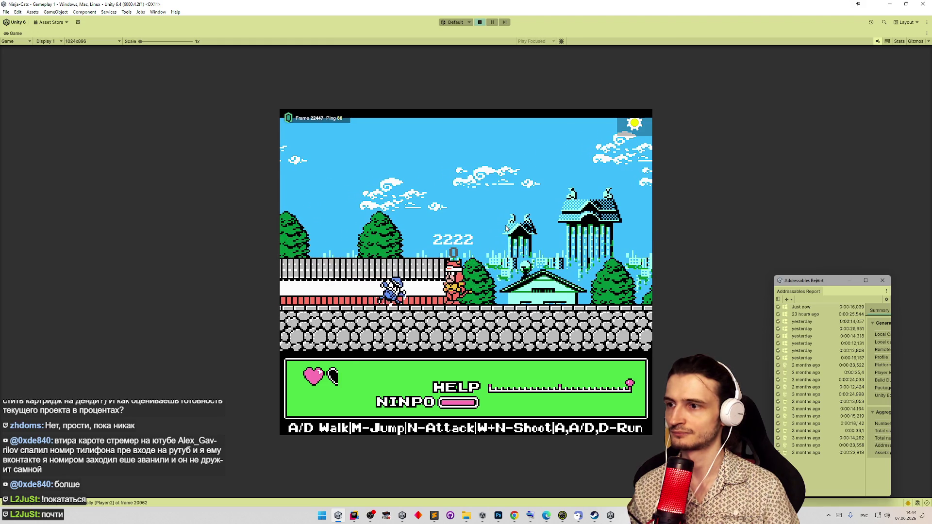
pyautogui.press('a')
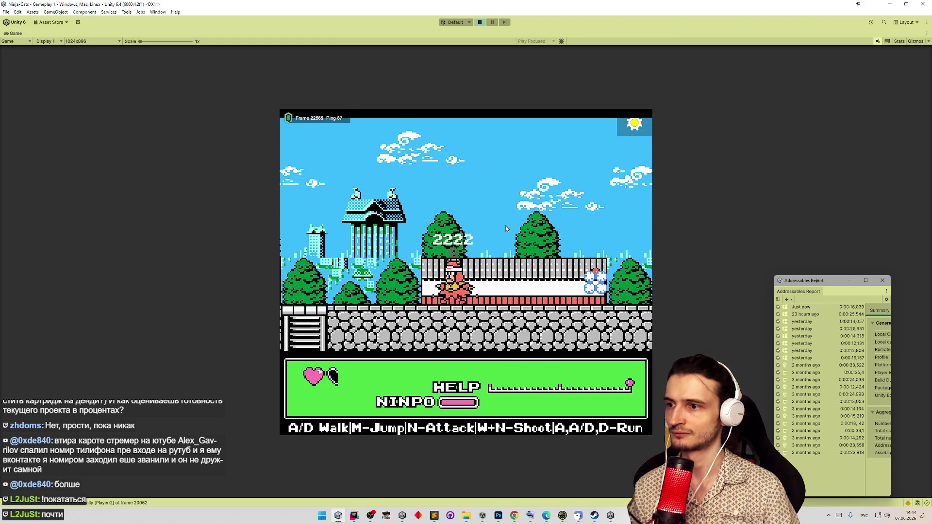
pyautogui.press('a')
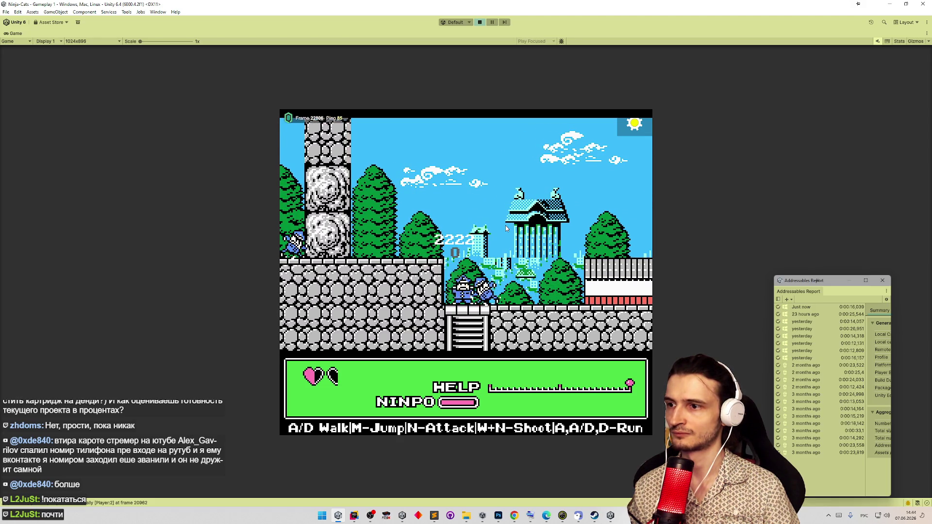
pyautogui.press('m')
pyautogui.press('d')
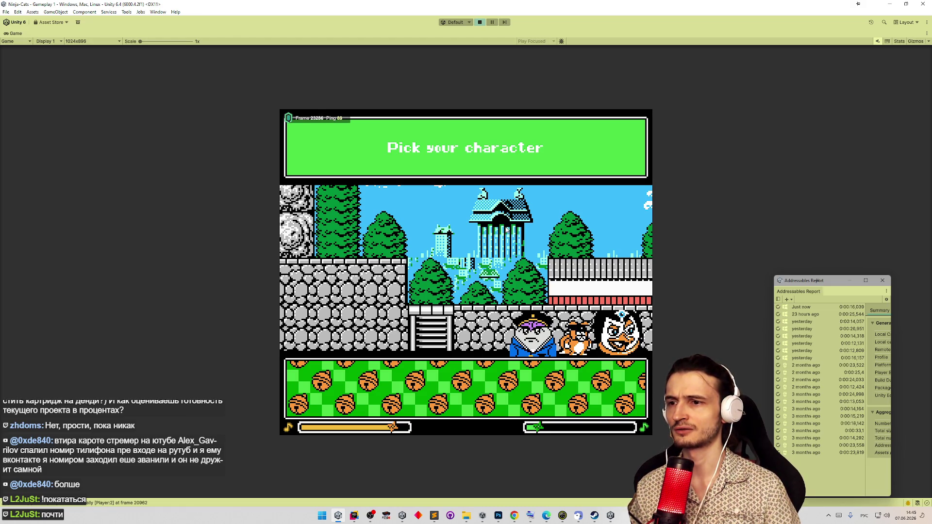
# - Expand and collapse the Quantum stats overlay, then exit play mode with Ctrl+P
pyautogui.click(319, 122)
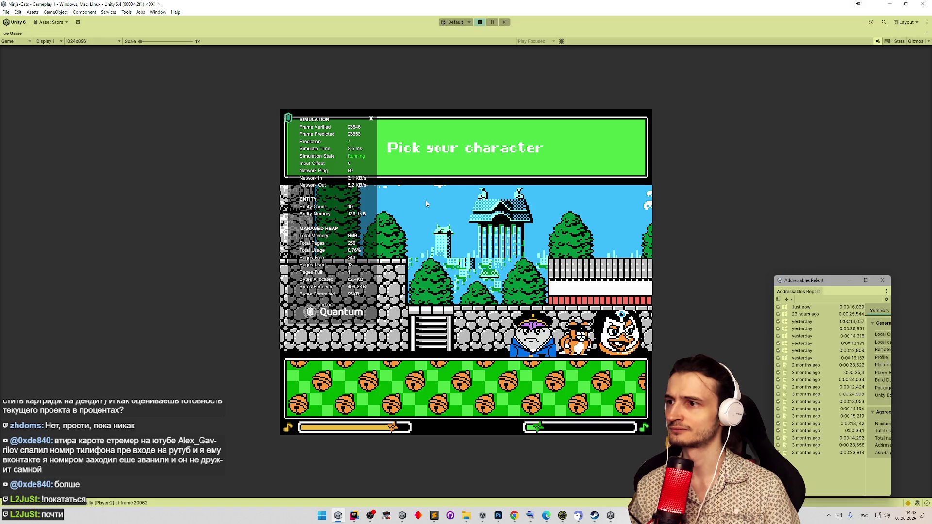
pyautogui.click(333, 120)
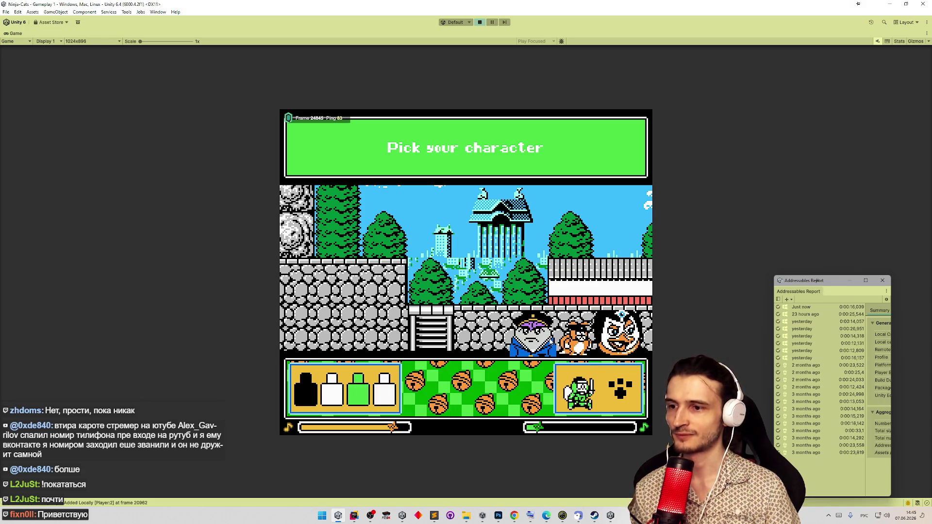
pyautogui.hotkey('ctrl', 'p')
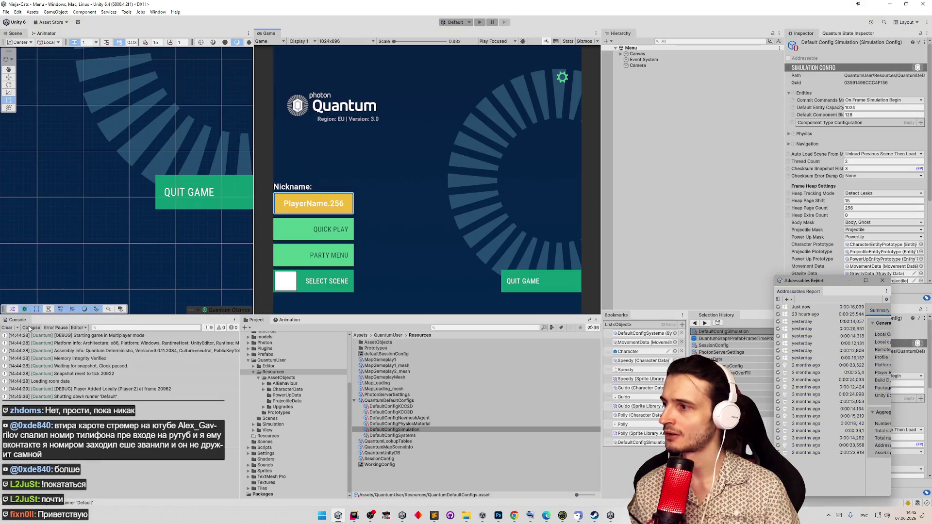
pyautogui.click(354, 515)
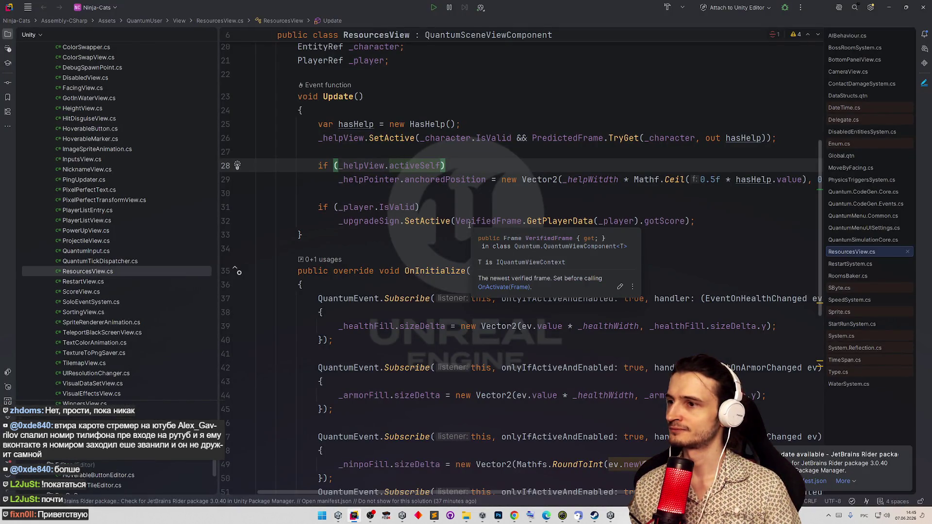
# - Read through ResourcesView.cs's Update method, briefly checking the running game window
pyautogui.click(471, 235)
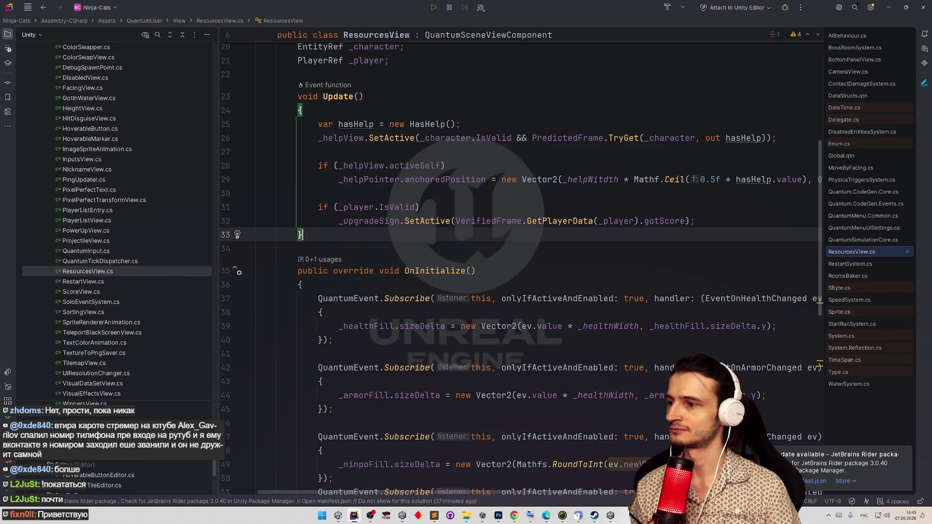
pyautogui.scroll(8, 116, 223)
pyautogui.scroll(6, 116, 224)
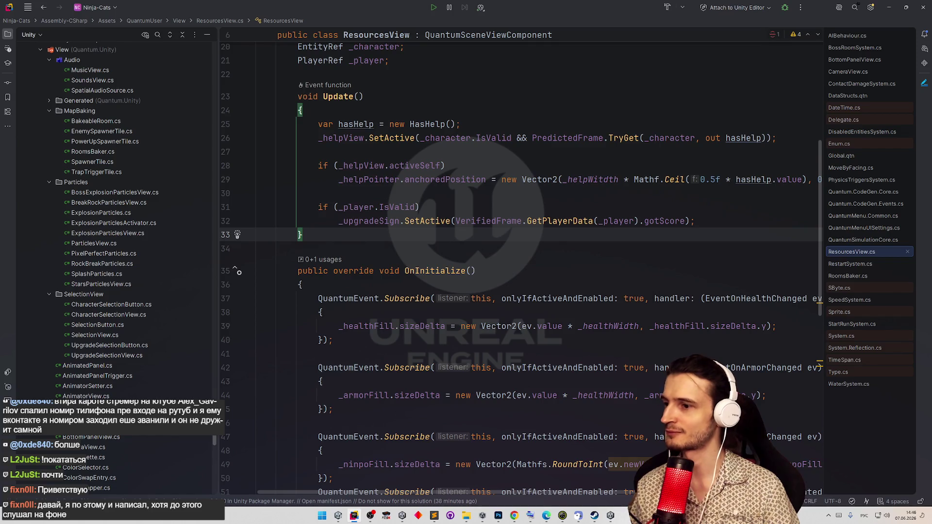
pyautogui.scroll(-3, 197, 368)
pyautogui.click(610, 516)
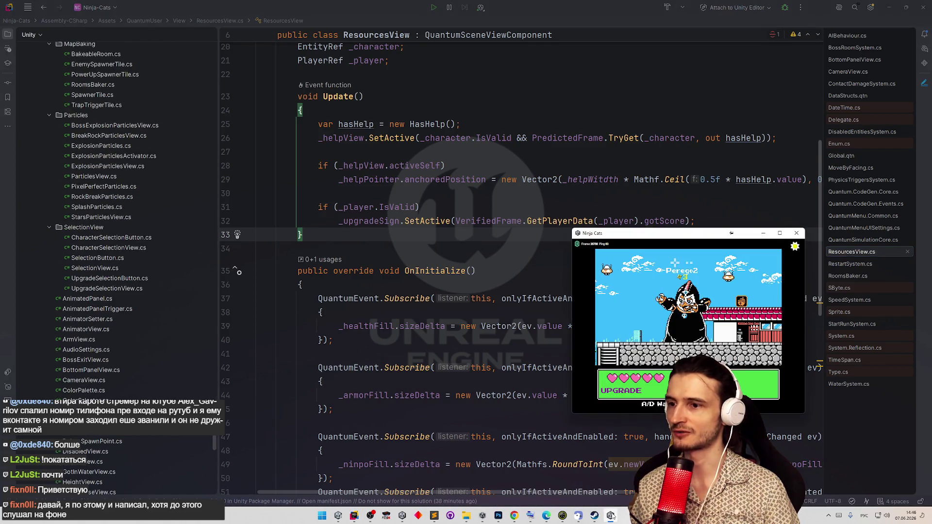
pyautogui.click(612, 516)
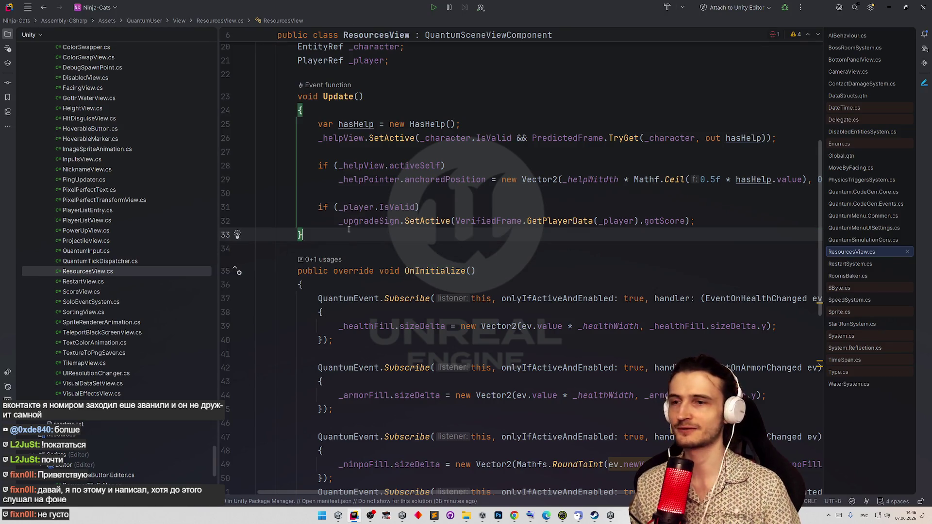
# - Place the caret in the SetActive call on line 32 and bring up Search Everywhere
pyautogui.moveTo(212, 460); pyautogui.dragTo(214, 396)
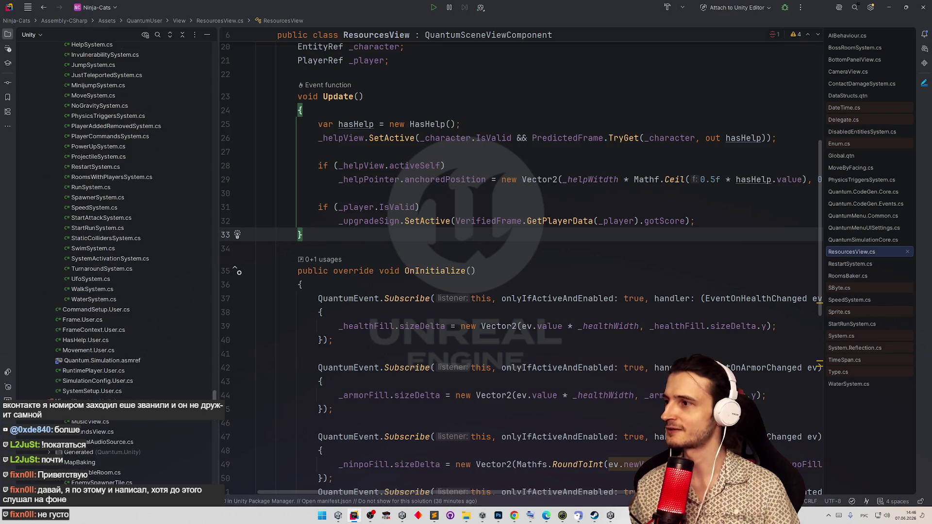
pyautogui.click(454, 220)
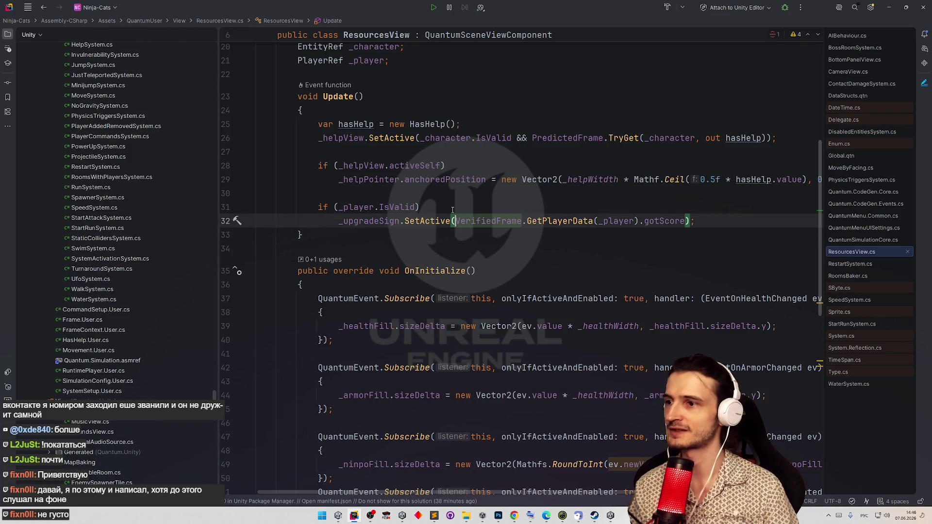
pyautogui.press('shift')
pyautogui.press('shift')
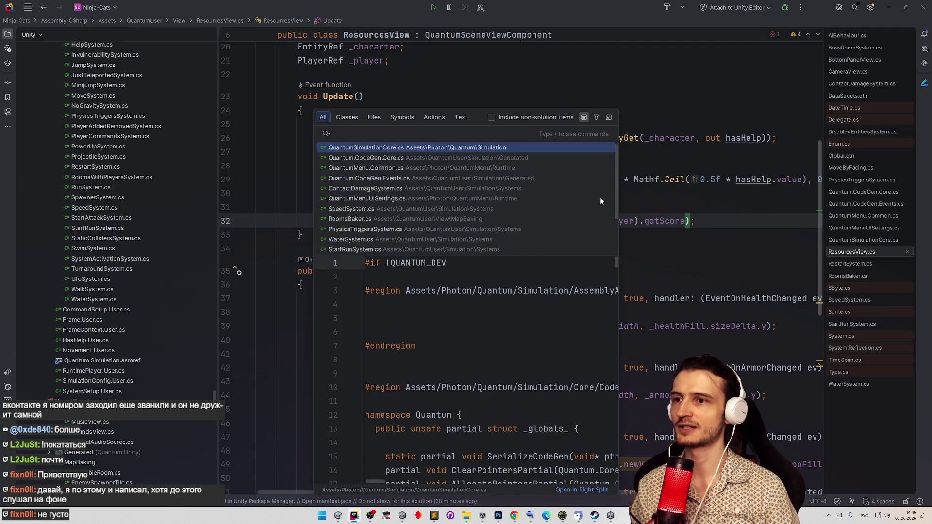
# - Search the project for 'playercomman' and open PlayerCommandsSystem.cs
pyautogui.scroll(-3, 614, 182)
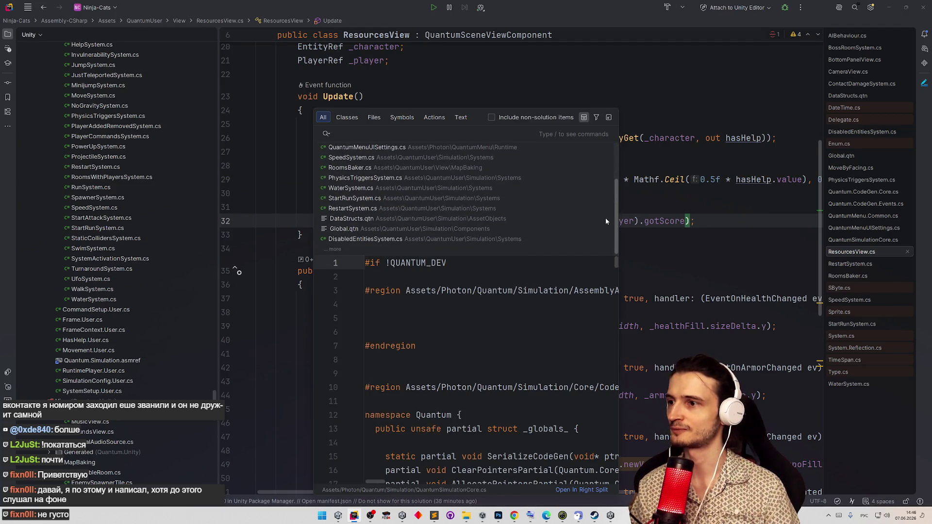
pyautogui.scroll(2, 610, 194)
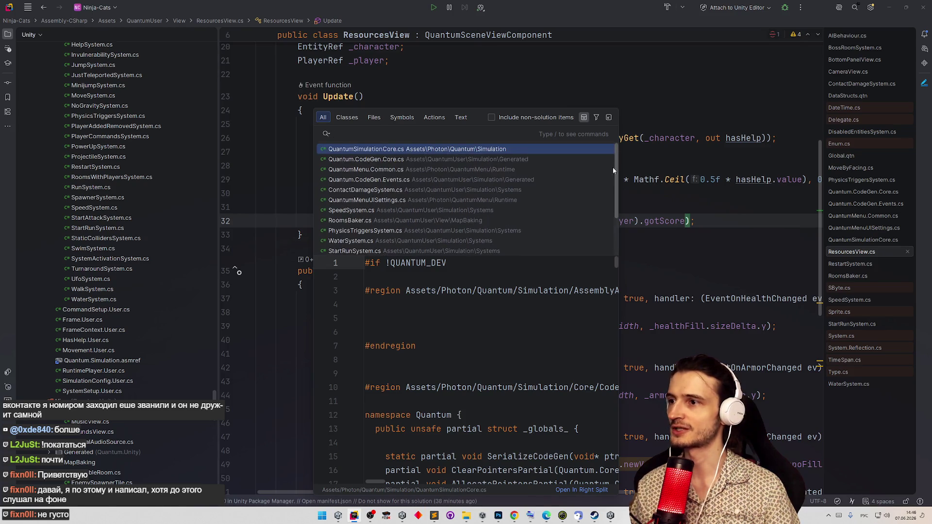
pyautogui.click(488, 210)
pyautogui.press('Down')
pyautogui.press('Down')
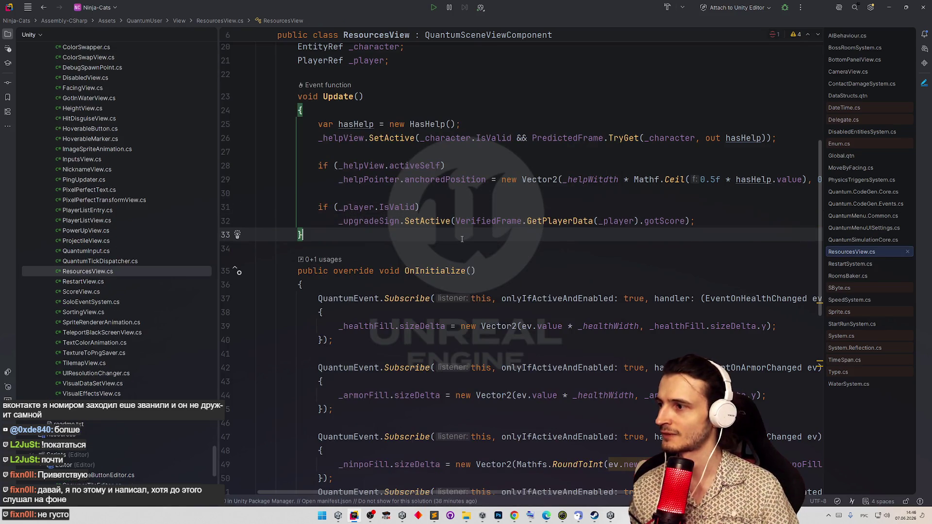
pyautogui.press('shift')
pyautogui.press('shift')
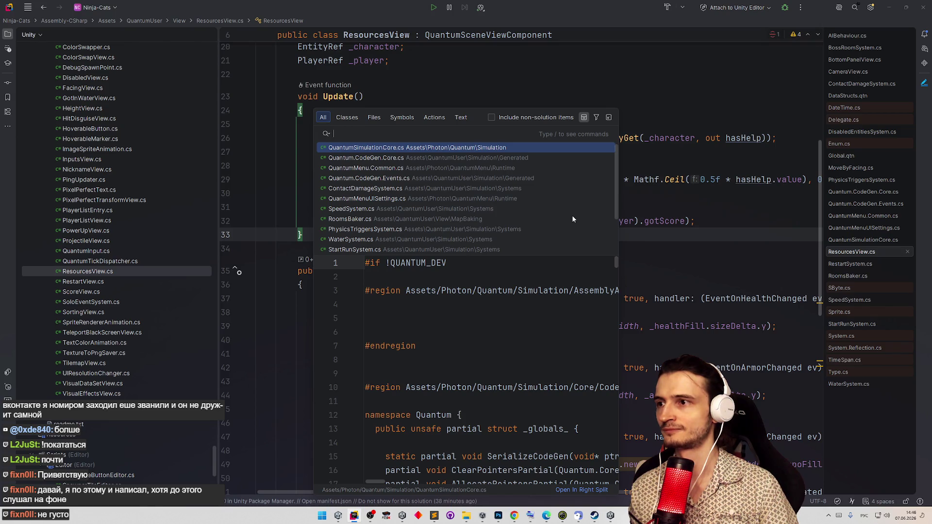
pyautogui.write('здфн')
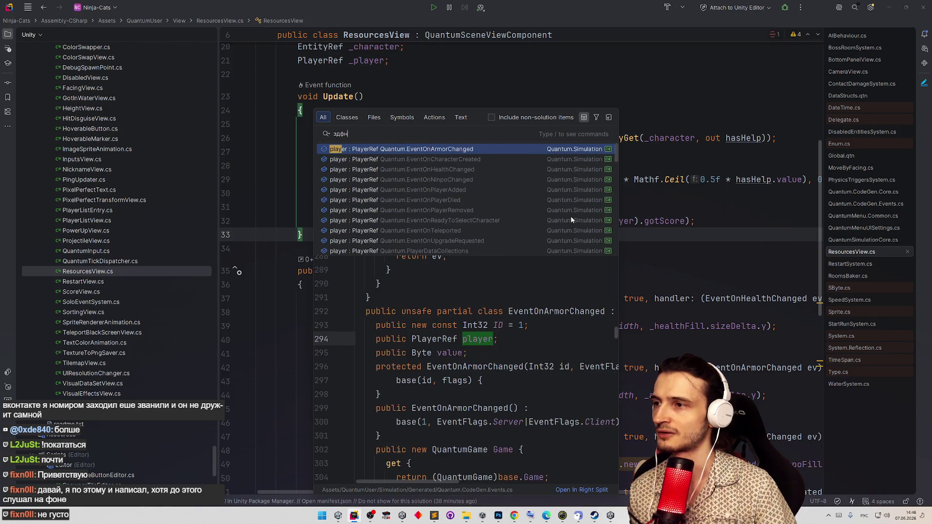
pyautogui.hotkey('ctrl', 'a')
pyautogui.hotkey('alt', 'shift')
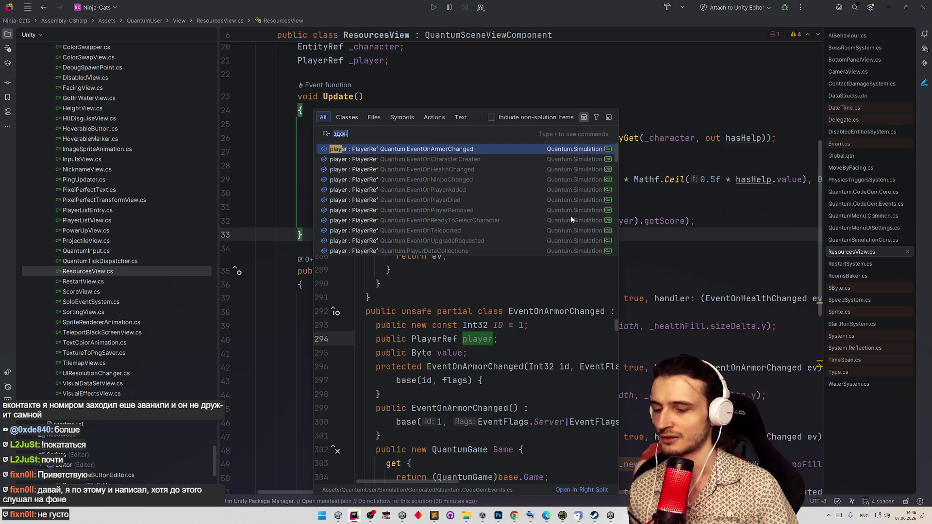
pyautogui.write('init')
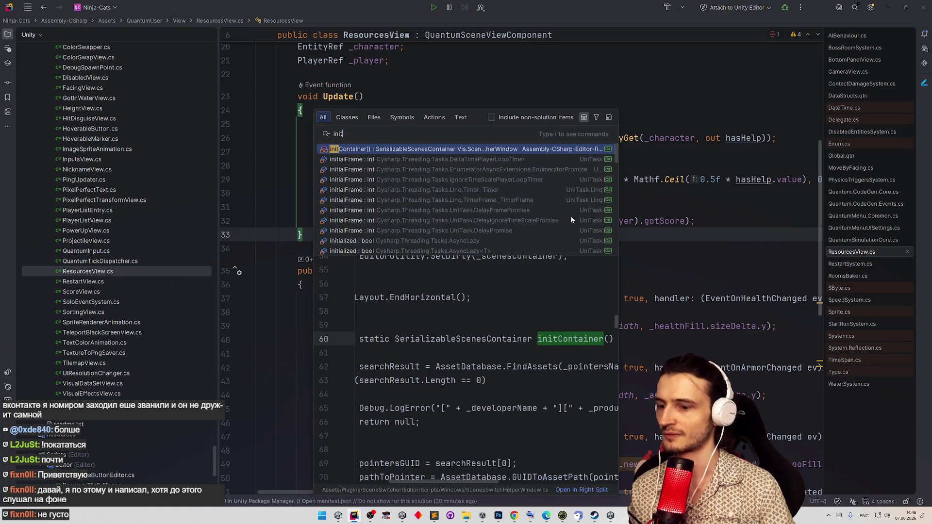
pyautogui.press('BackSpace')
pyautogui.press('BackSpace')
pyautogui.press('BackSpace')
pyautogui.write('playercomman')
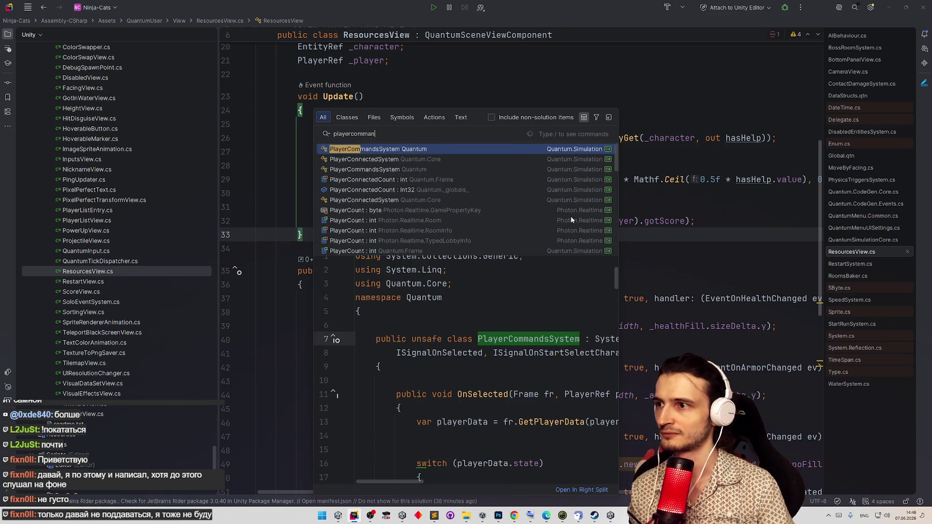
pyautogui.press('Return')
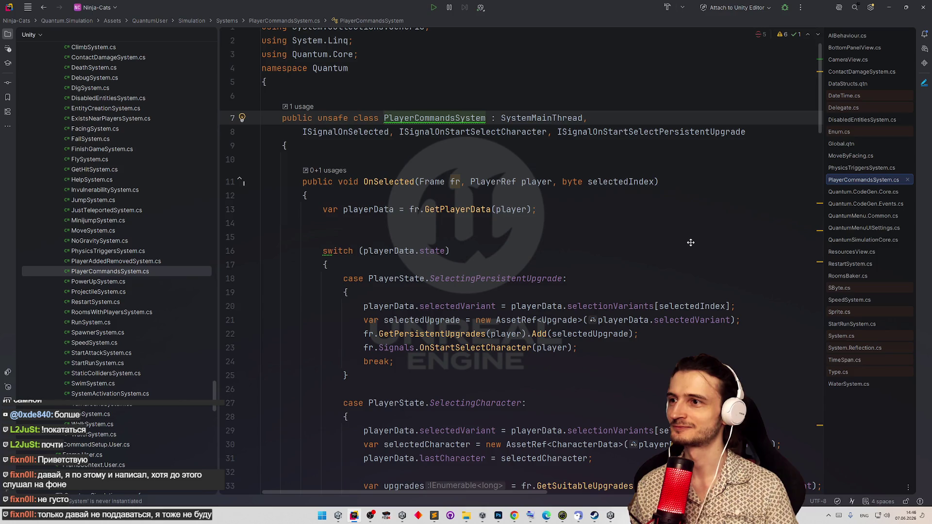
# - Scroll to OnStartSelectCharacter and inspect where charactersToSelect and availableCharacters are used
pyautogui.scroll(-3, 691, 243)
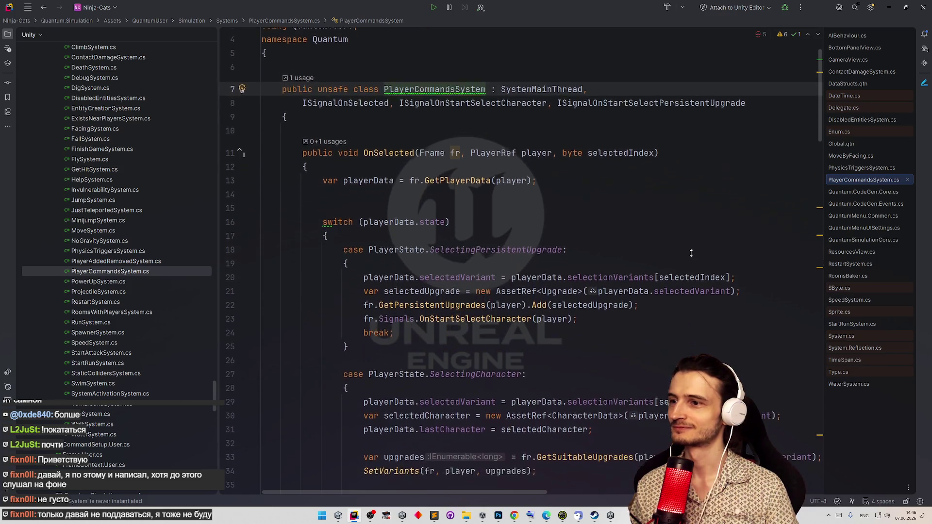
pyautogui.scroll(-15, 691, 253)
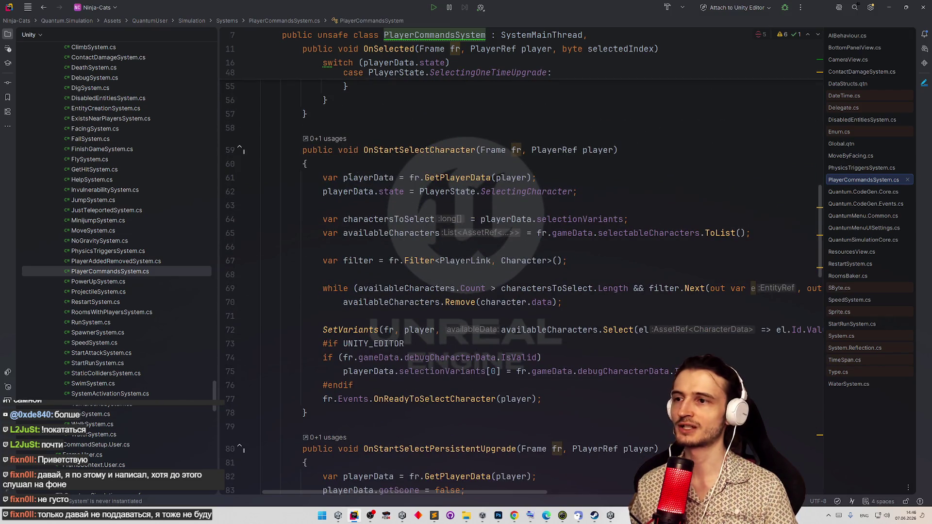
pyautogui.moveTo(321, 177); pyautogui.dragTo(447, 178)
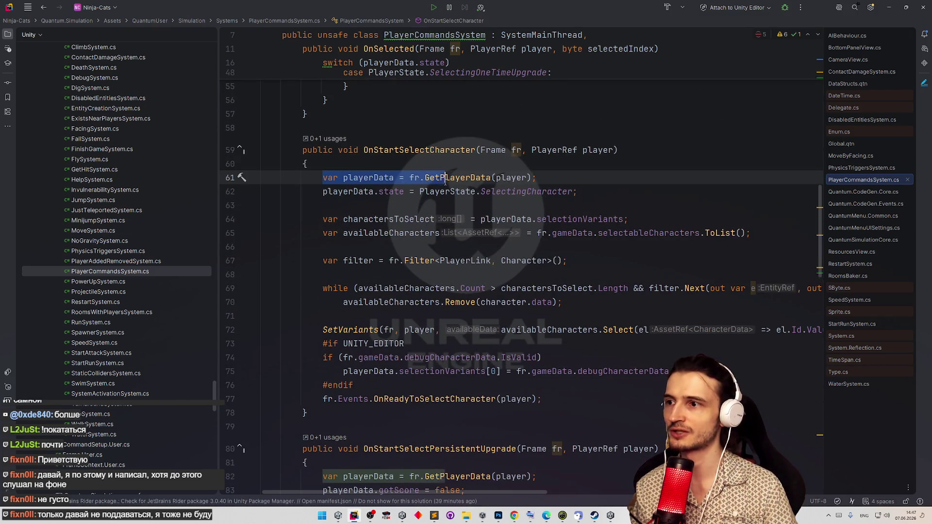
pyautogui.click(501, 191)
pyautogui.doubleClick(388, 219)
pyautogui.scroll(-1, 632, 204)
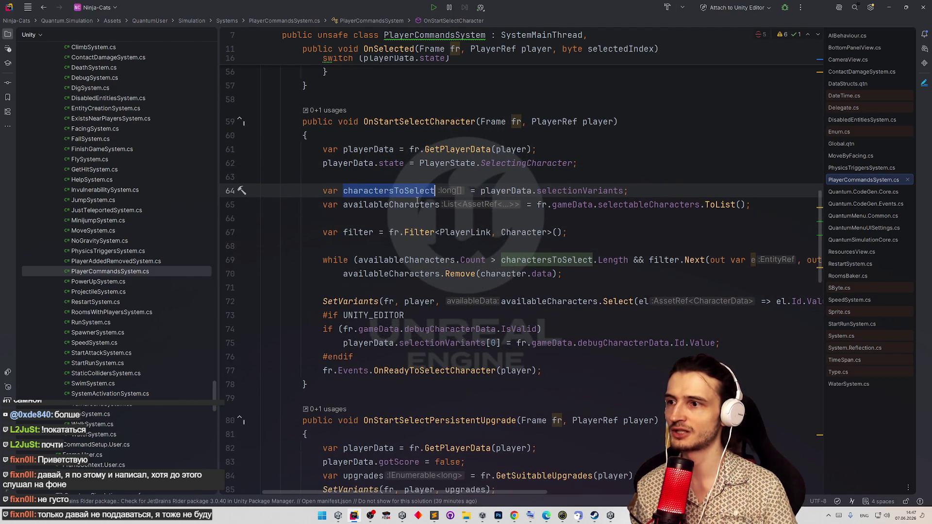
pyautogui.moveTo(416, 201)
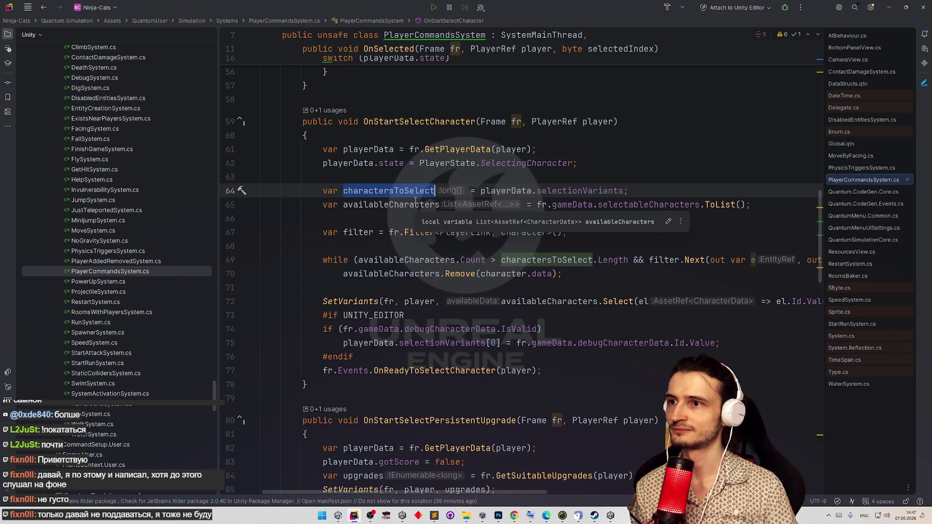
pyautogui.scroll(-1, 635, 185)
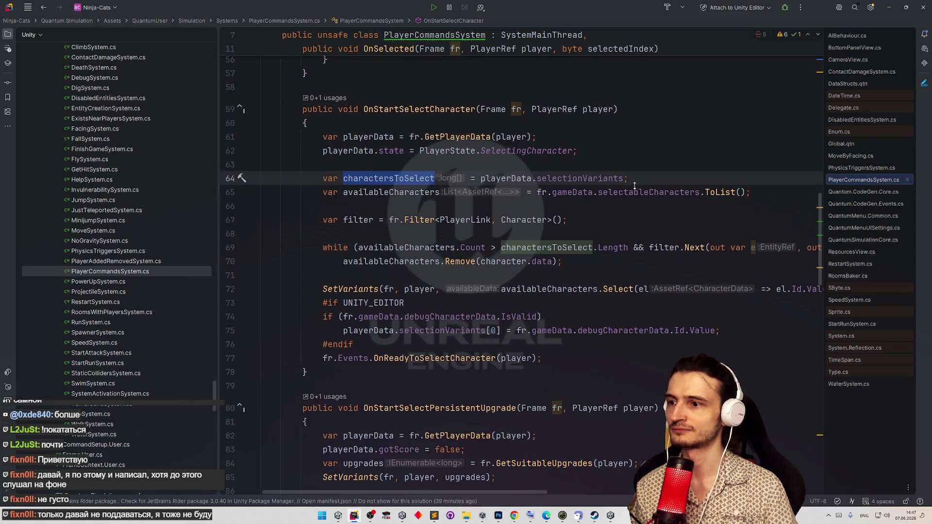
pyautogui.click(387, 124)
# - Add an 'if (fr.IsPredicted) return;' guard at the top of OnStartSelectCharacter, then return to Unity
pyautogui.press('Return')
pyautogui.press('Return')
pyautogui.press('Up')
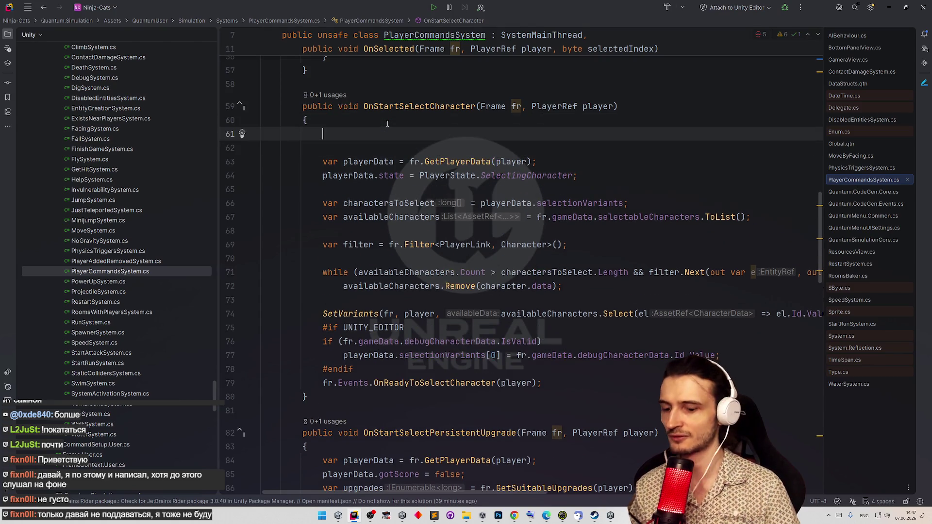
pyautogui.write('if (fr.')
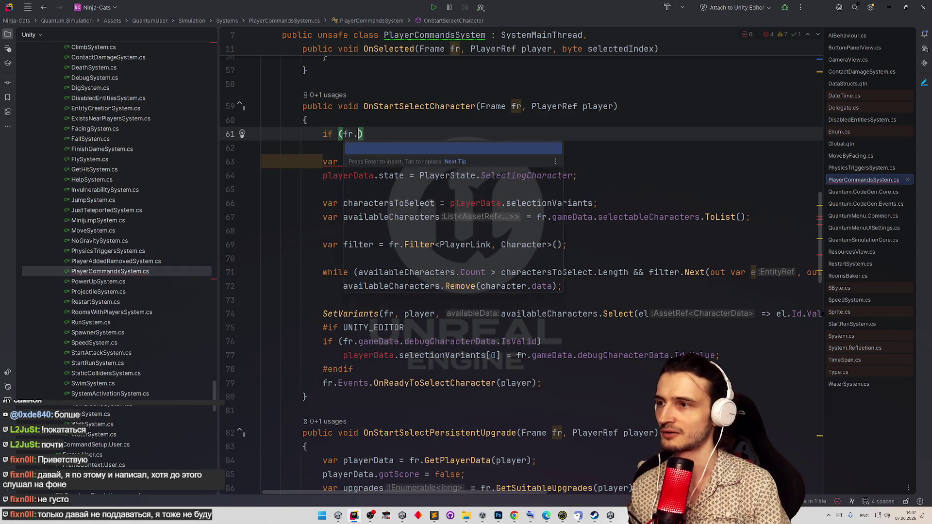
pyautogui.write('is')
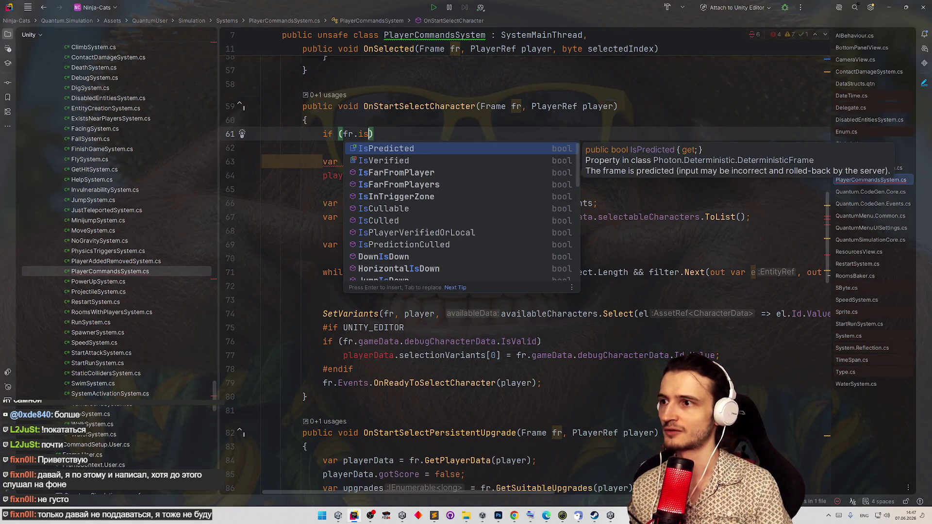
pyautogui.press('Return')
pyautogui.press('End')
pyautogui.press('Return')
pyautogui.write('ret')
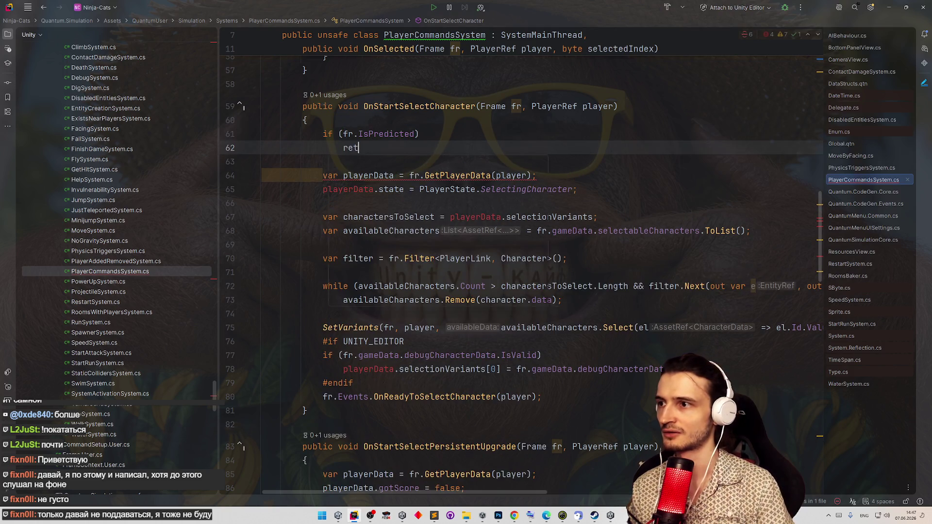
pyautogui.press('Return')
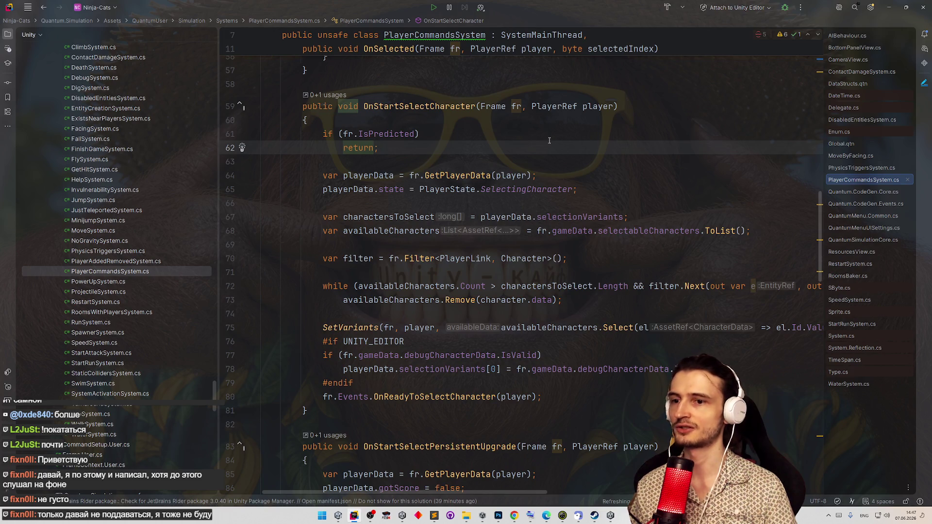
pyautogui.click(889, 7)
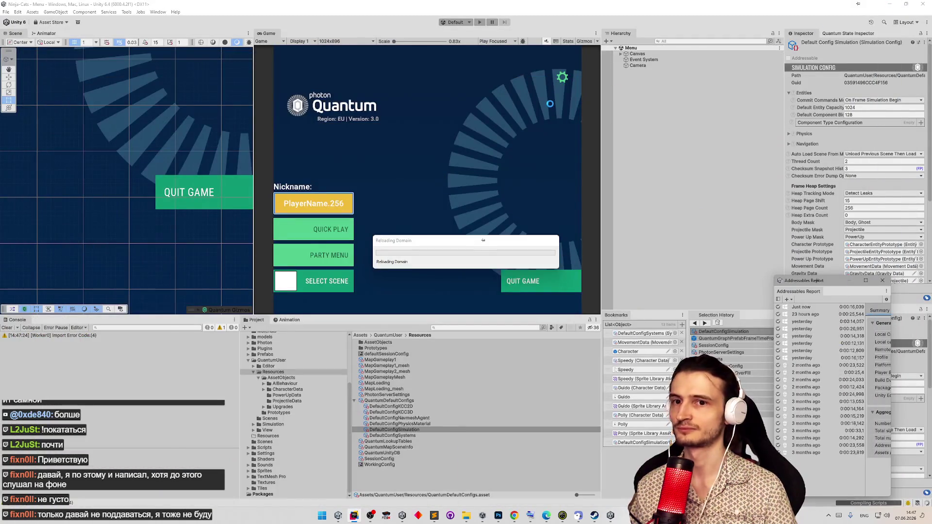
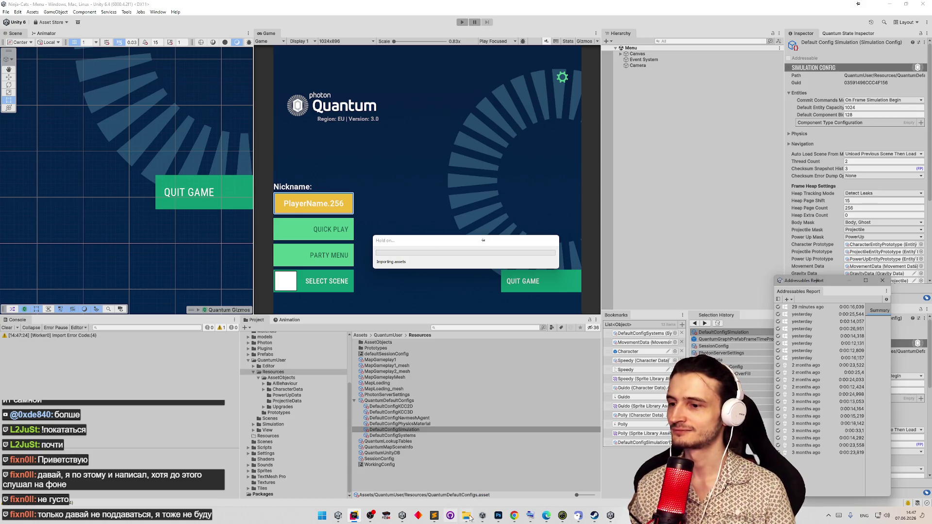
# - Start play mode with the Game view maximized and join a Quick Play match
pyautogui.click(435, 517)
pyautogui.click(437, 518)
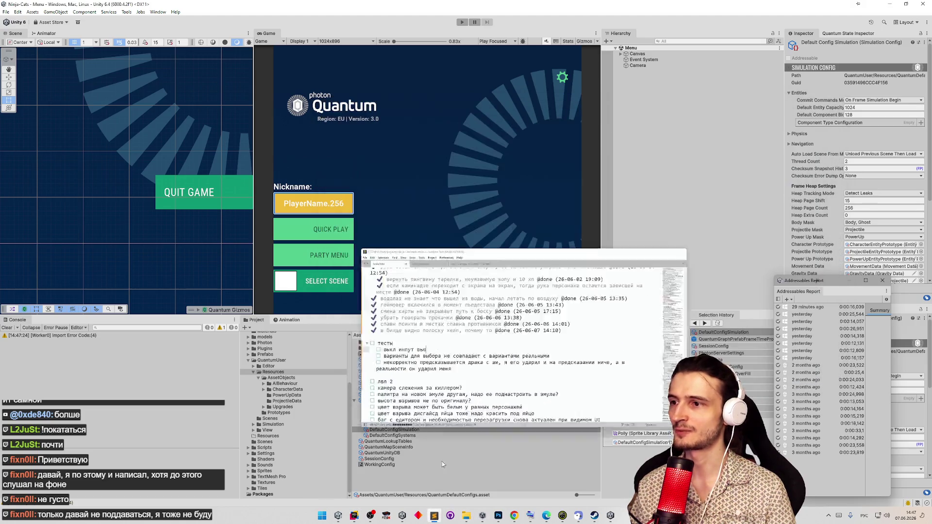
pyautogui.click(464, 23)
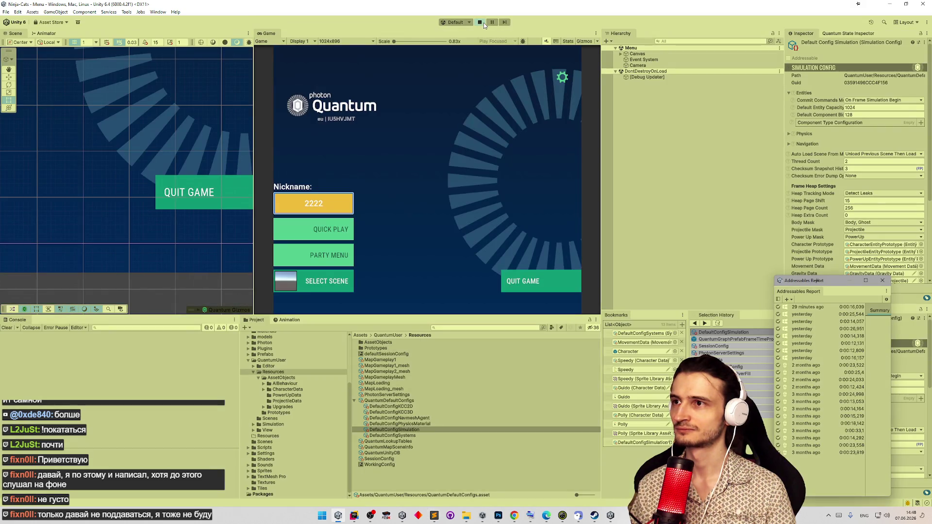
pyautogui.hotkey('shift', 'space')
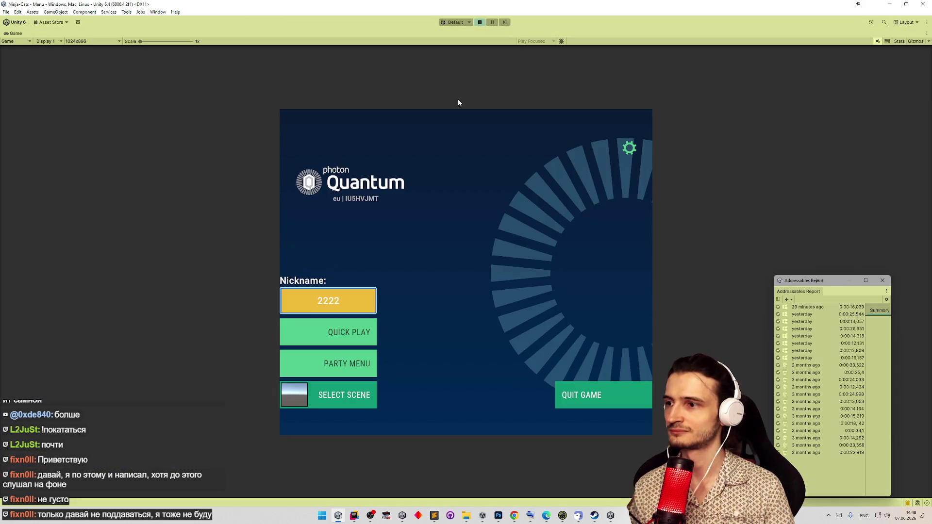
pyautogui.click(349, 332)
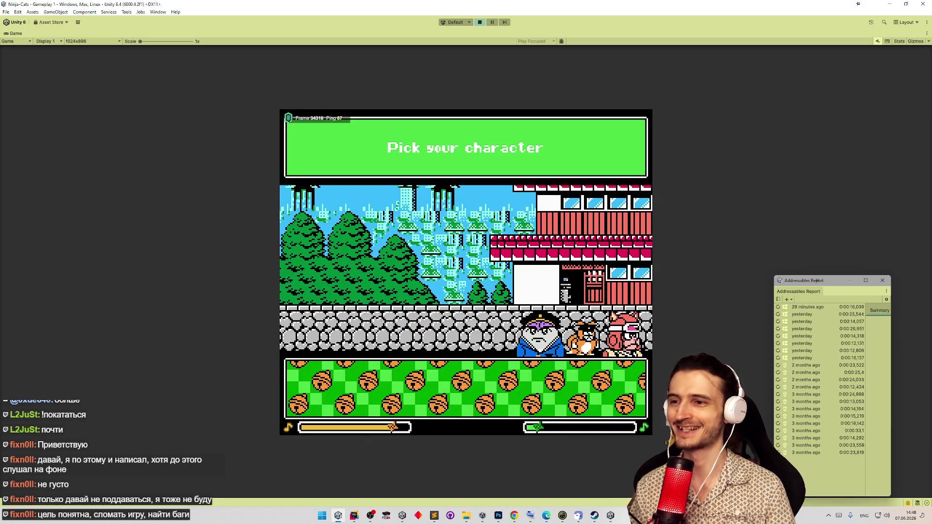
# - Pick the purple-hatted cat and the JumpHeight upgrade, then walk left and attack a red enemy
pyautogui.click(555, 356)
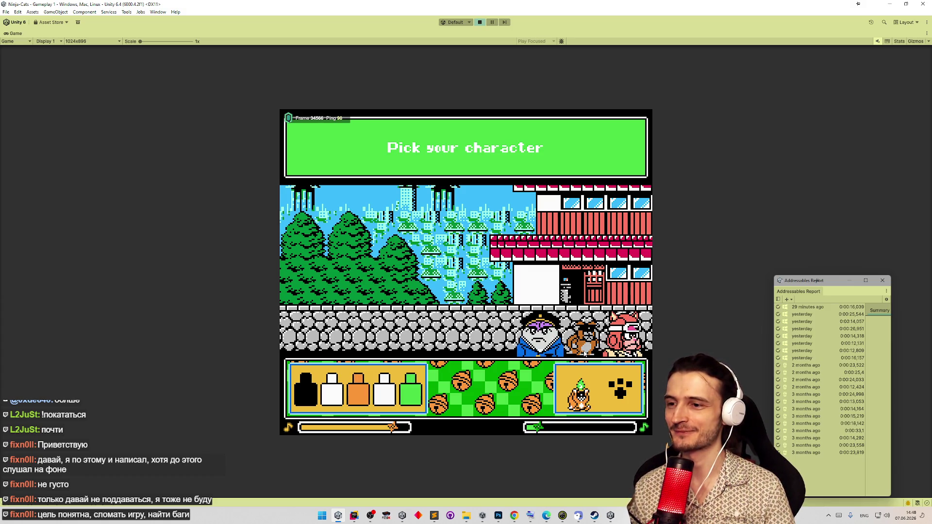
pyautogui.click(631, 394)
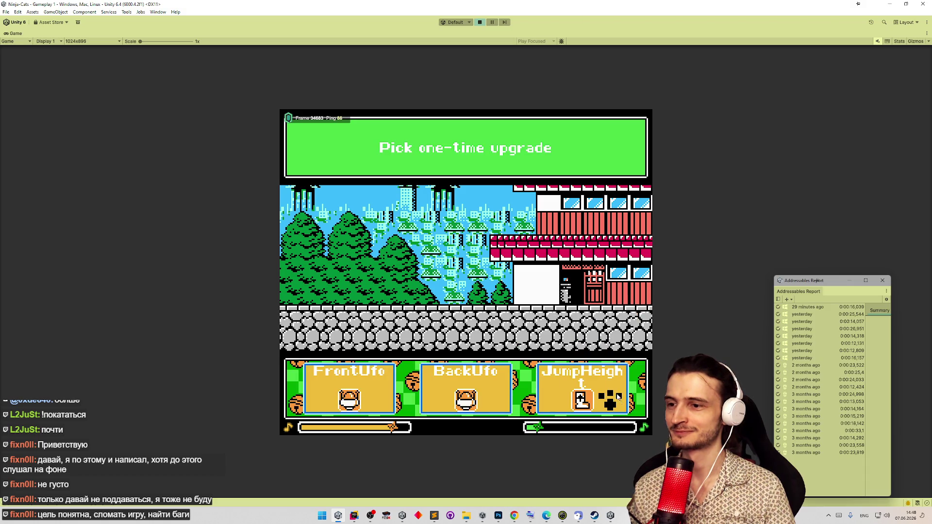
pyautogui.click(617, 397)
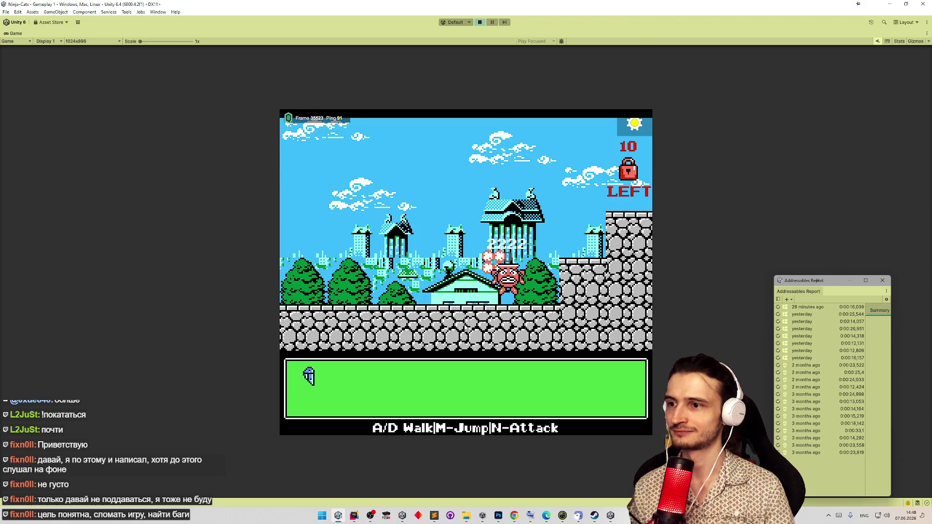
pyautogui.press('a')
pyautogui.press('a')
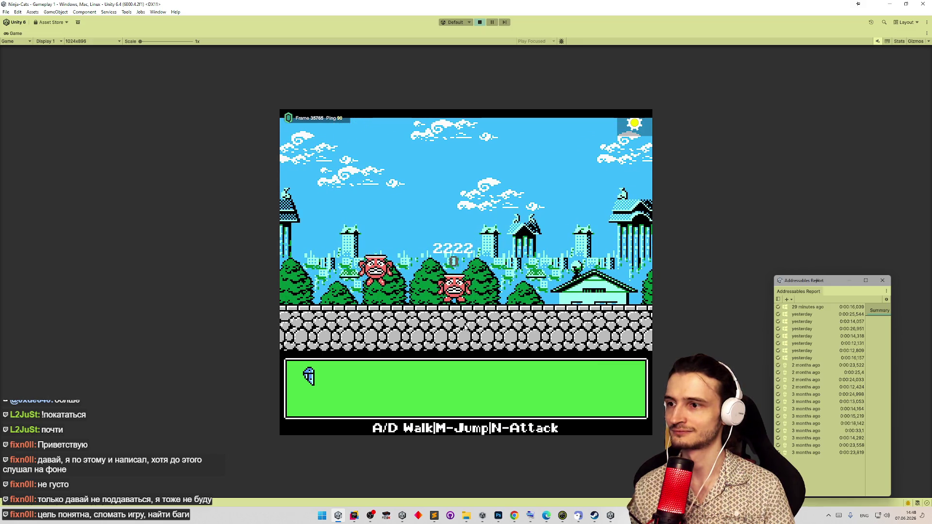
pyautogui.press('n')
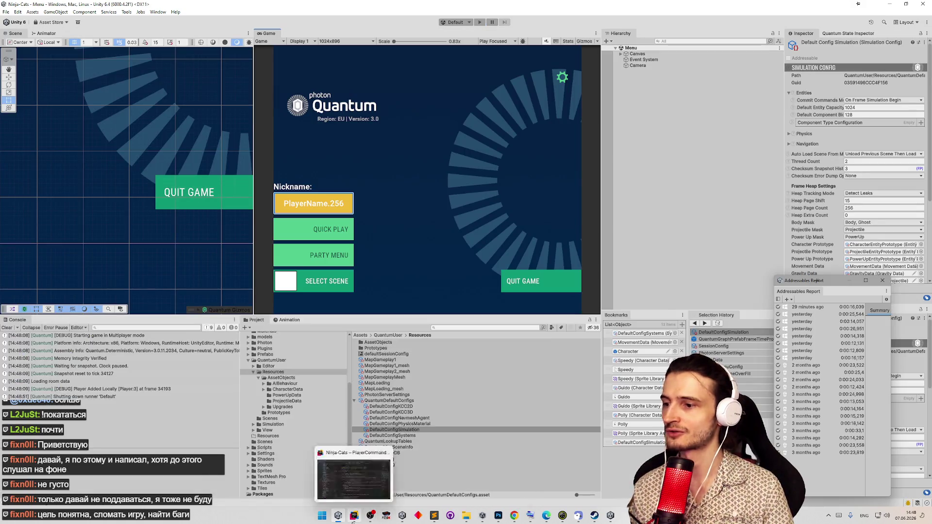
# - Copy the 'if (fr.IsPredicted) return;' guard from OnStartSelectCharacter into OnStartSelectPersistentUpgrade
pyautogui.click(354, 516)
pyautogui.moveTo(313, 134); pyautogui.dragTo(412, 149)
pyautogui.hotkey('ctrl', 'c')
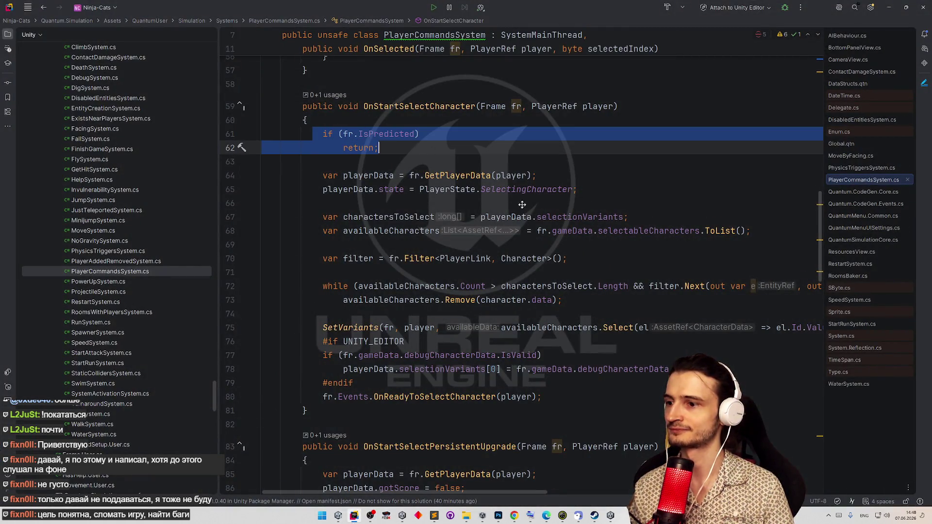
pyautogui.scroll(-7, 522, 205)
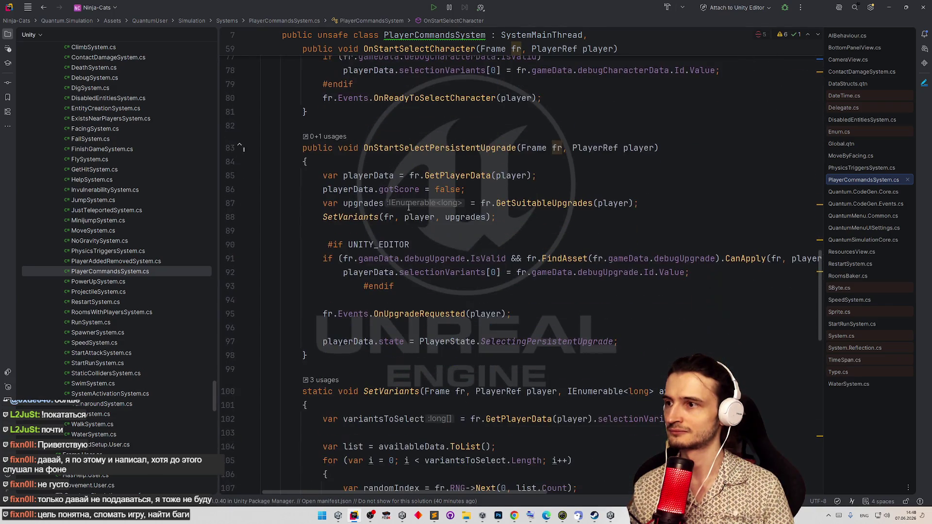
pyautogui.click(365, 163)
pyautogui.press('Return')
pyautogui.hotkey('ctrl', 'v')
pyautogui.press('Return')
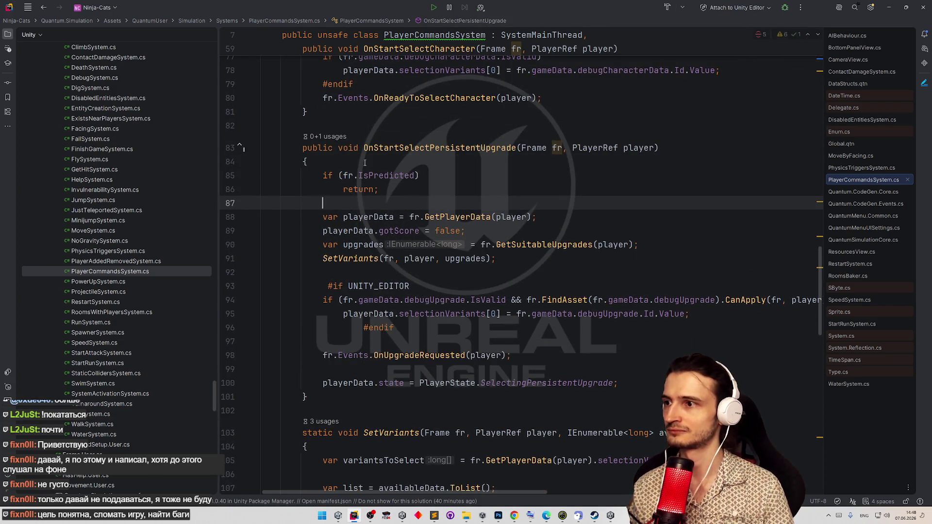
# - Paste the same IsPredicted guard at the top of OnSelected and return to Unity to recompile
pyautogui.scroll(-5, 433, 261)
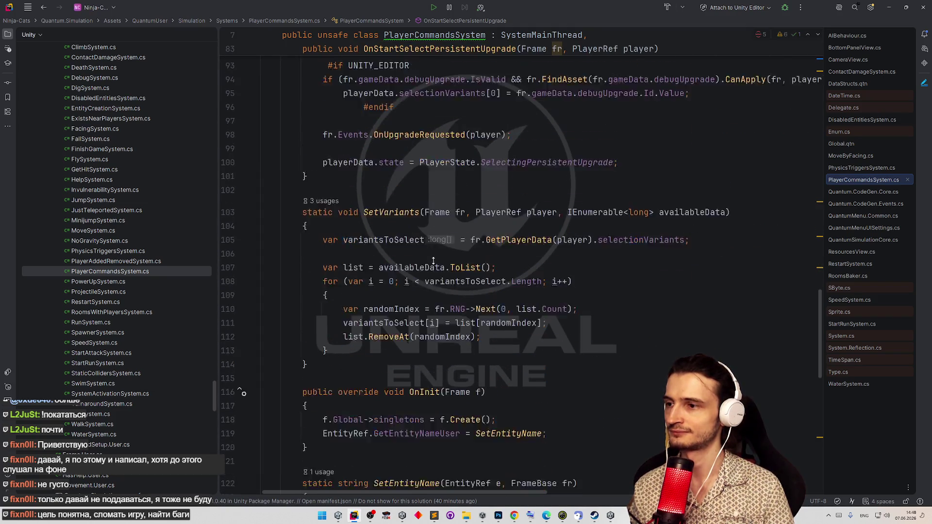
pyautogui.scroll(-8, 433, 261)
pyautogui.scroll(-5, 445, 259)
pyautogui.scroll(1, 459, 258)
pyautogui.scroll(20, 460, 257)
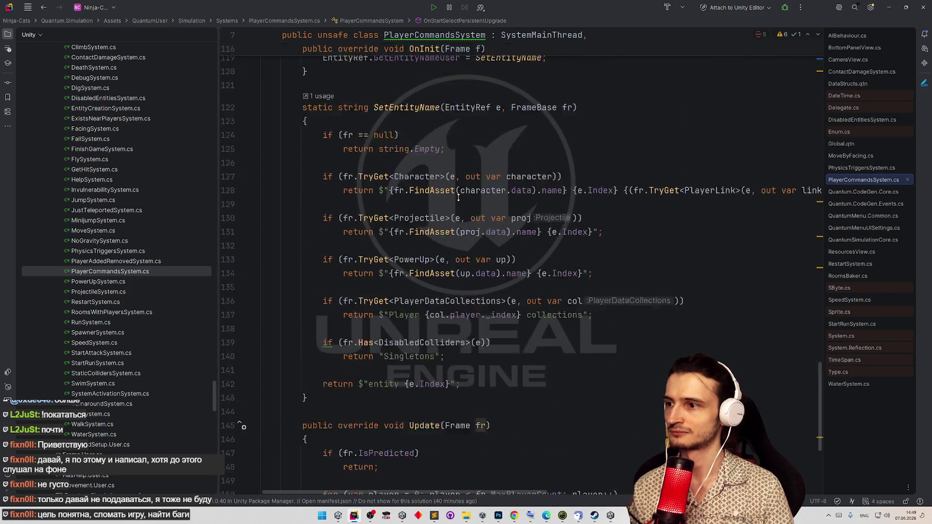
pyautogui.scroll(-9, 450, 315)
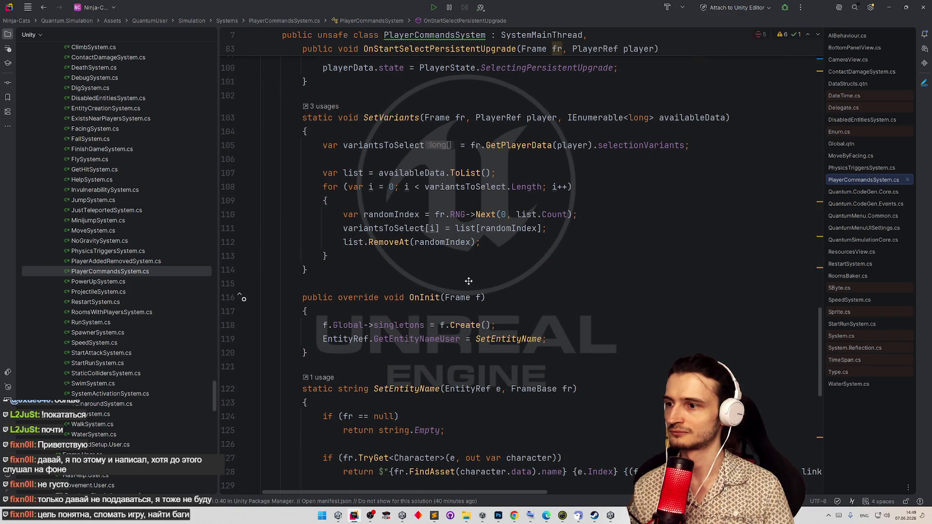
pyautogui.scroll(15, 469, 281)
pyautogui.scroll(-12, 464, 270)
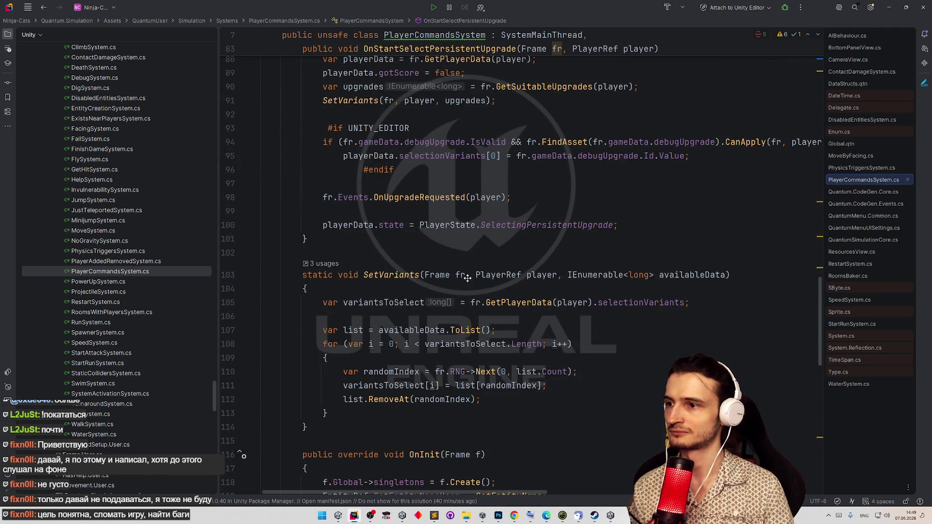
pyautogui.scroll(-3, 467, 278)
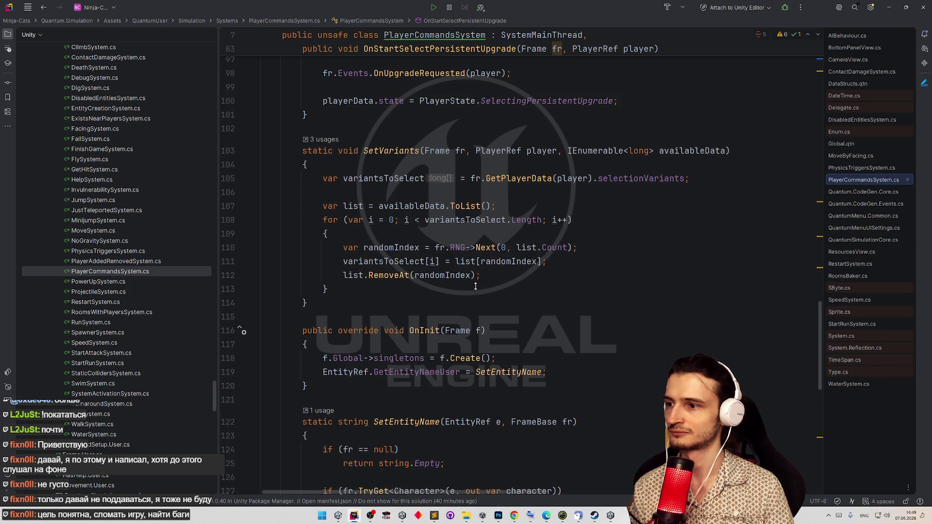
pyautogui.scroll(10, 539, 228)
pyautogui.scroll(20, 539, 227)
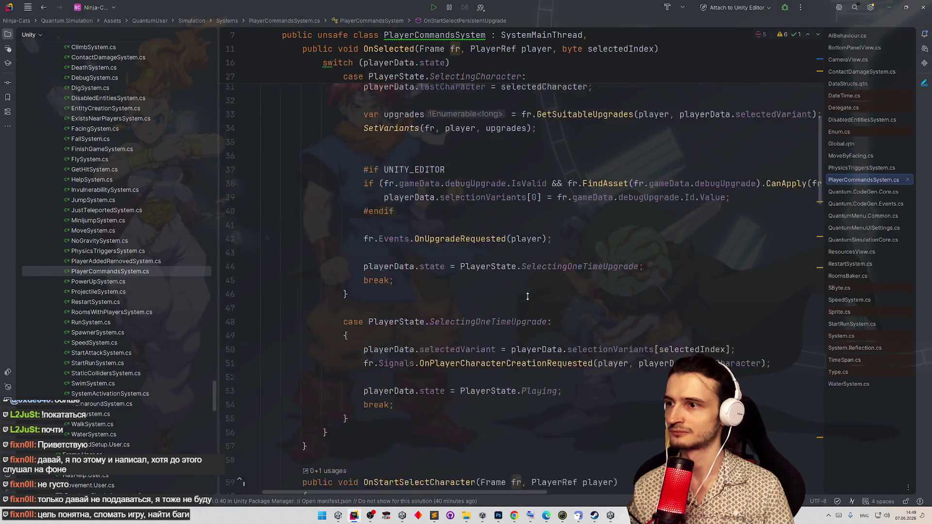
pyautogui.scroll(-20, 542, 351)
pyautogui.scroll(-9, 542, 350)
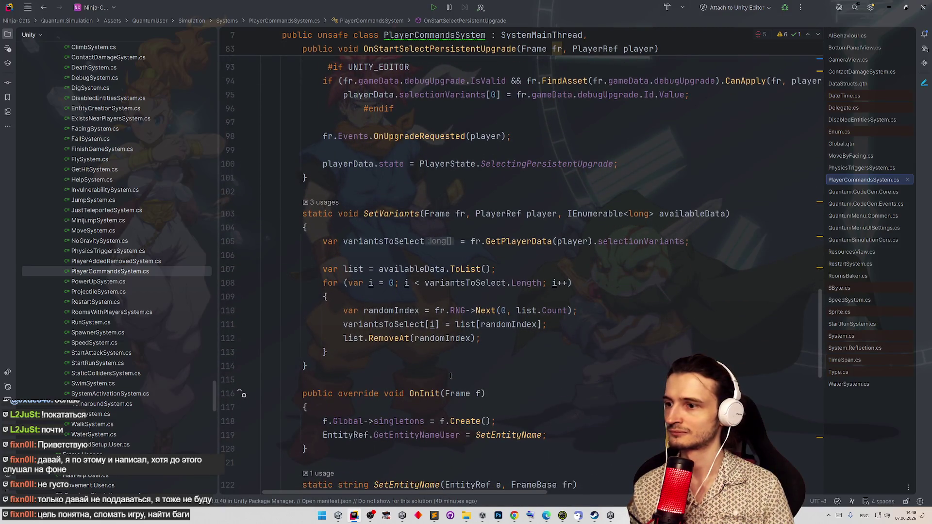
pyautogui.scroll(9, 498, 379)
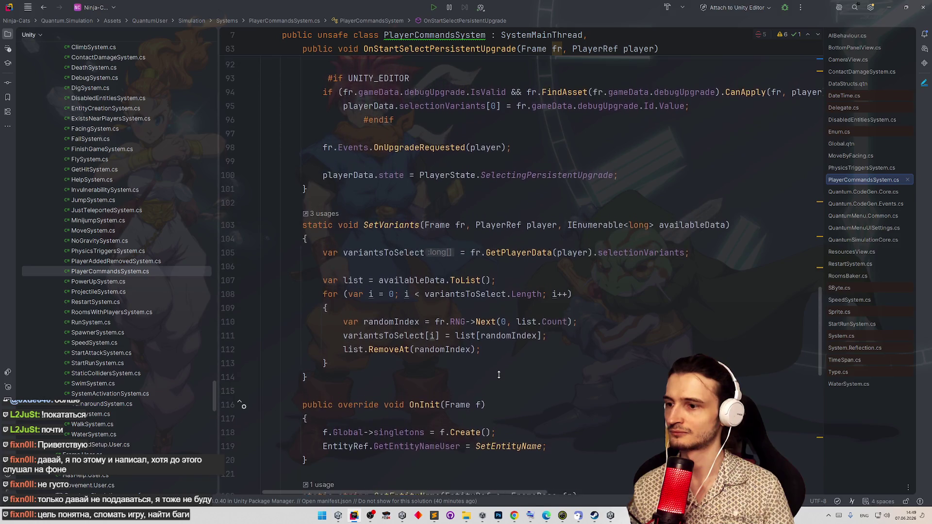
pyautogui.scroll(20, 507, 254)
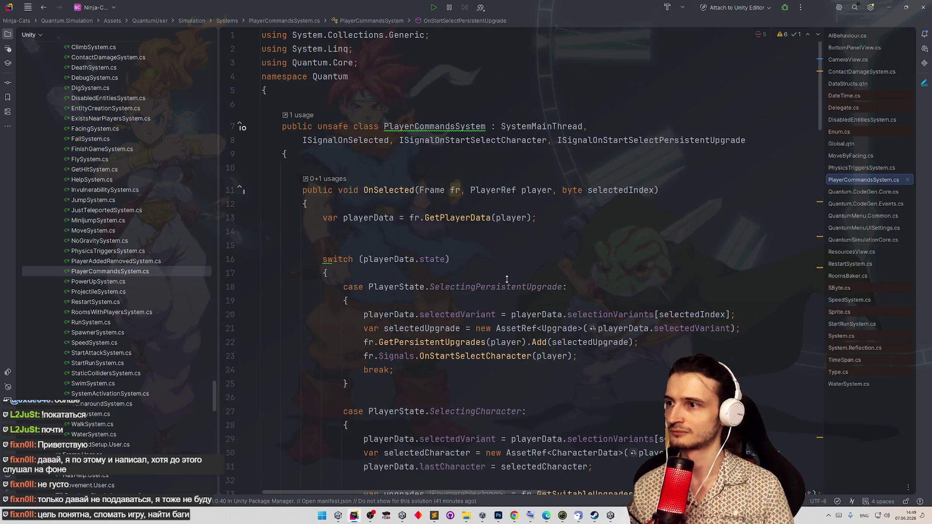
pyautogui.click(393, 204)
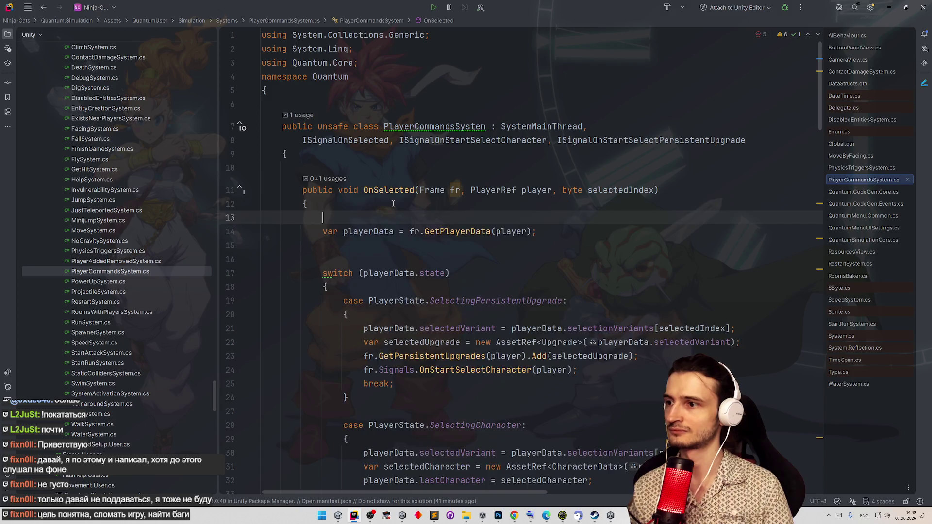
pyautogui.hotkey('ctrl', 'v')
pyautogui.press('Home')
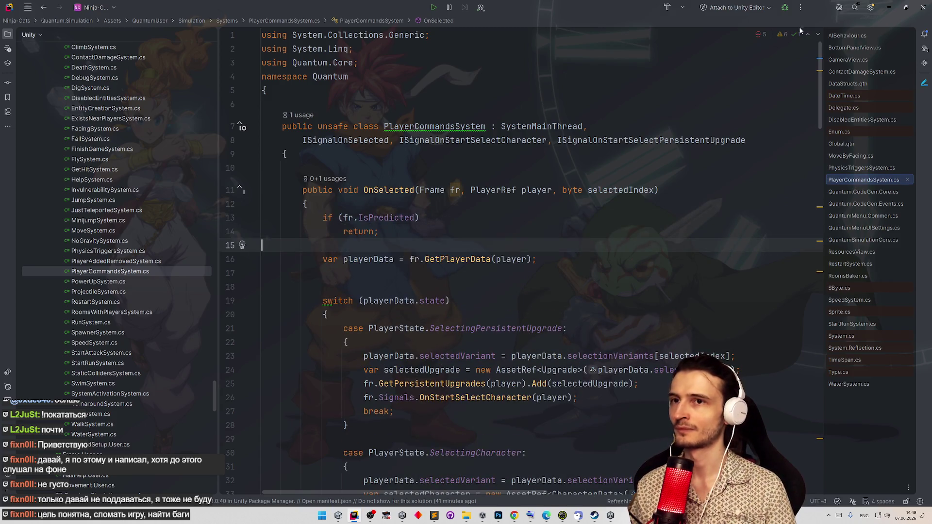
pyautogui.click(889, 7)
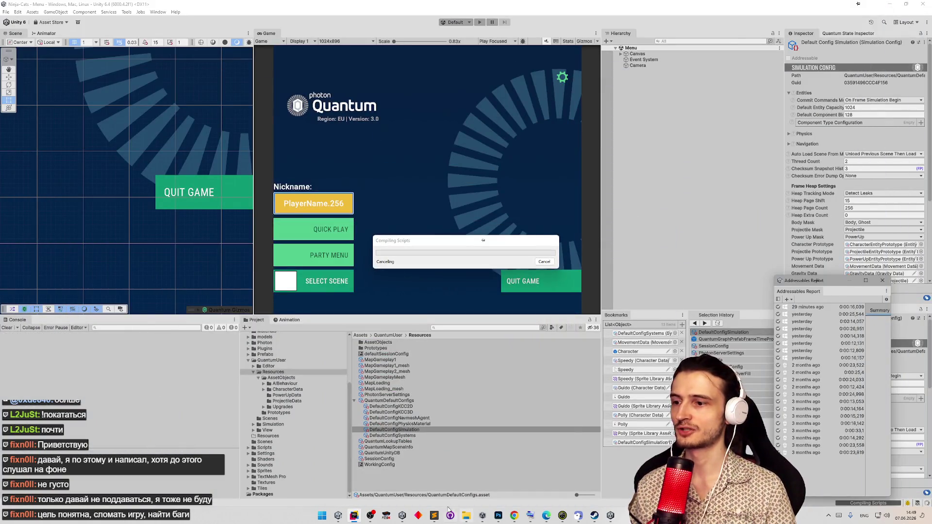
# - Add a тесты task in tasks.todo, typed in Russian, noting client horizontal movement isn't synced; then open Telegram Web
pyautogui.click(434, 518)
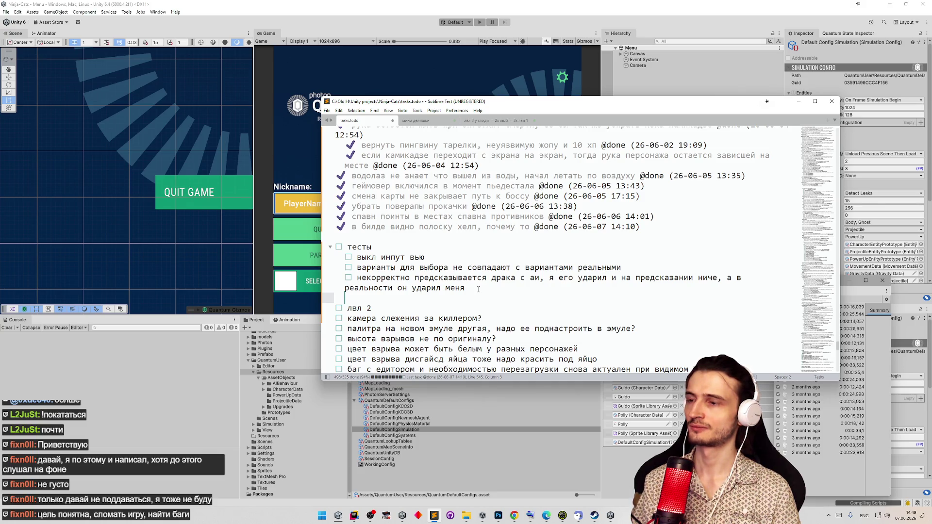
pyautogui.hotkey('ctrl', 'Return')
pyautogui.press('super+space')
pyautogui.press('BackSpace')
pyautogui.press('BackSpace')
pyautogui.write('на')
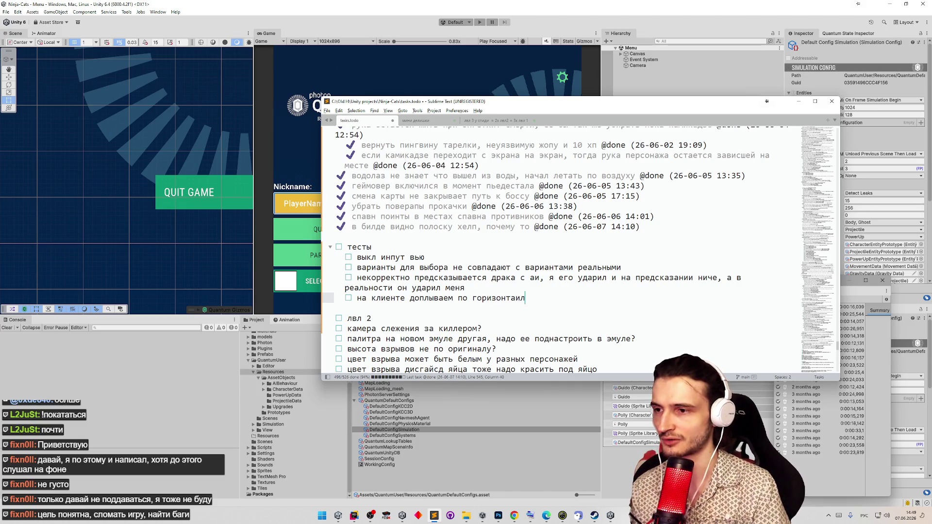
pyautogui.write('че')
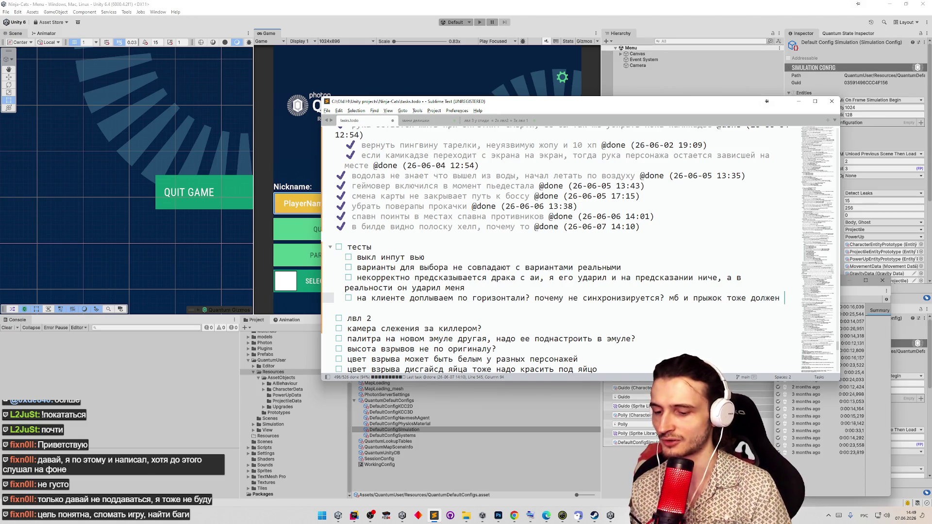
pyautogui.write('ехать ровно')
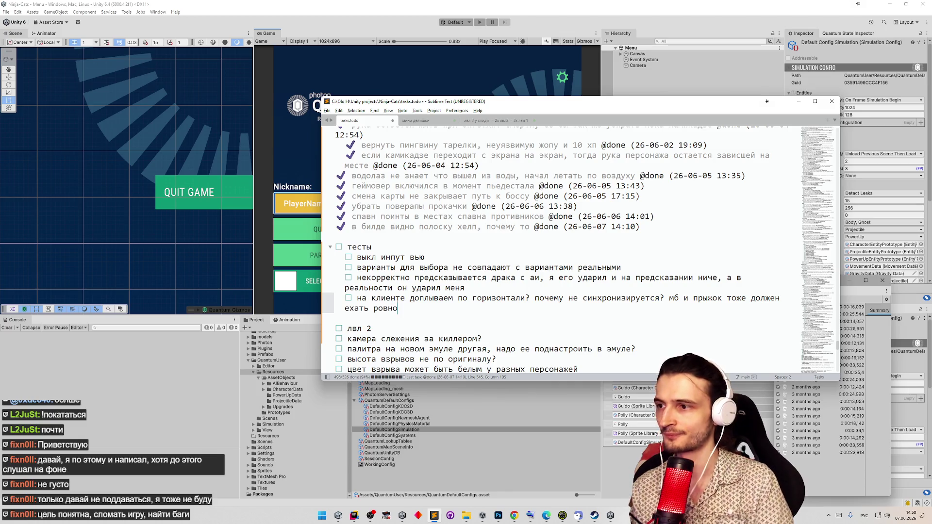
pyautogui.write(', без доводки')
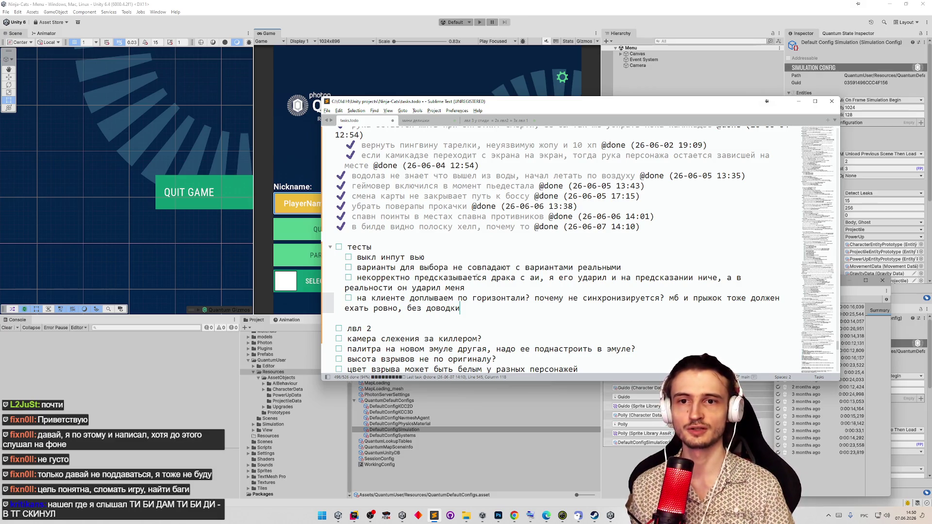
pyautogui.click(516, 516)
pyautogui.middleClick(347, 38)
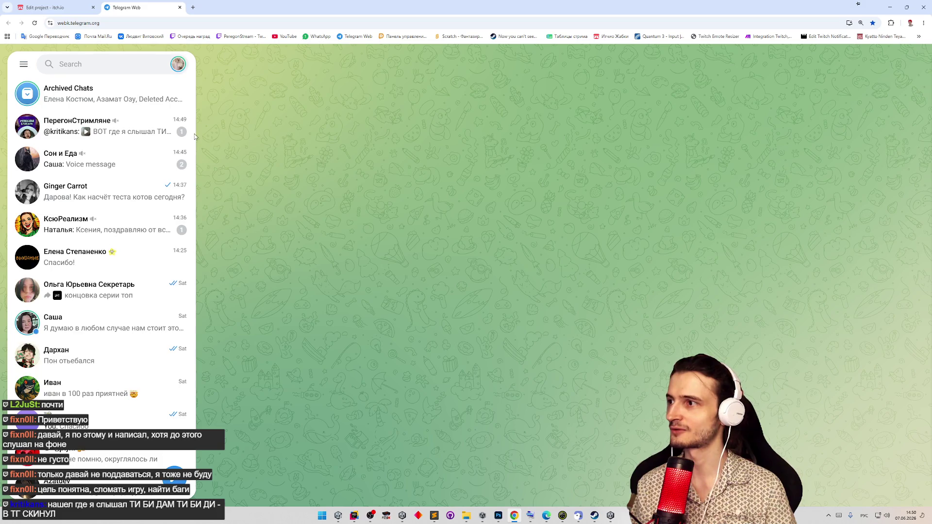
# - Watch the shared video in the ПерегонСтримляне chat, close the viewer, and minimize the browser
pyautogui.click(160, 129)
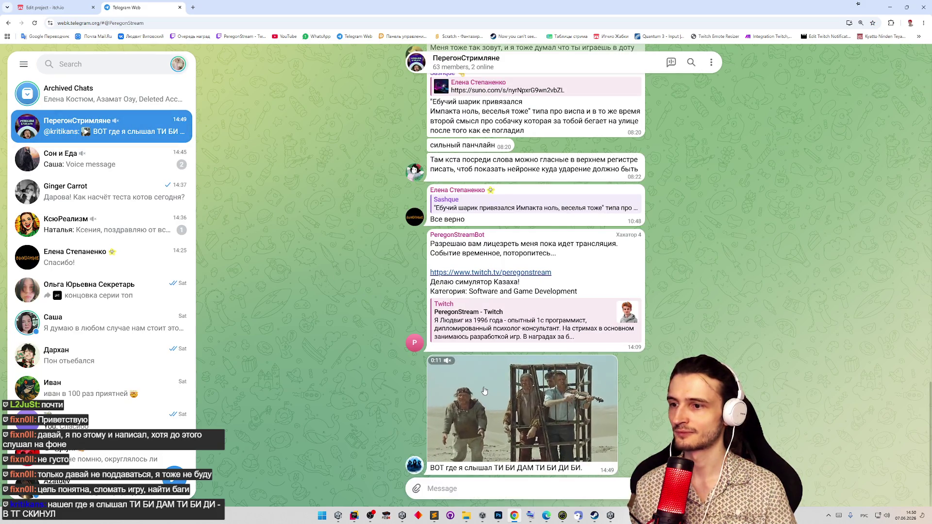
pyautogui.click(522, 408)
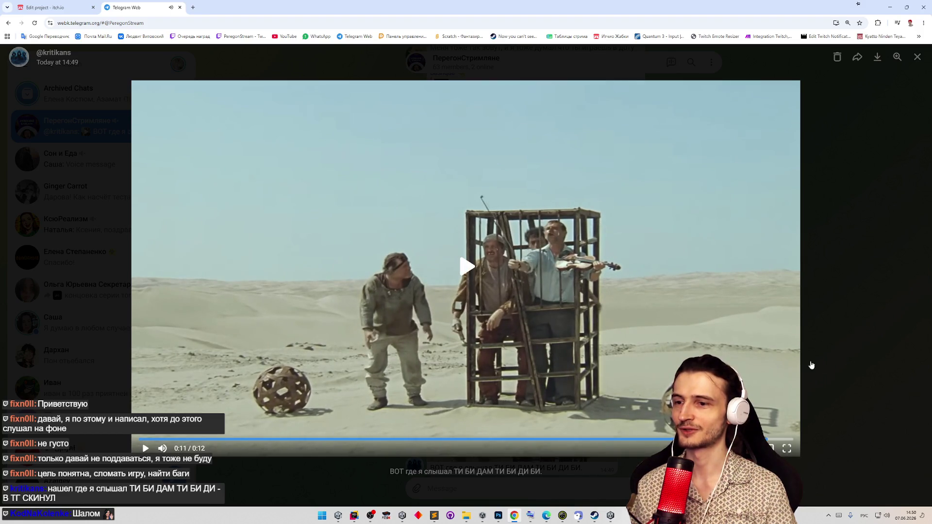
pyautogui.click(811, 365)
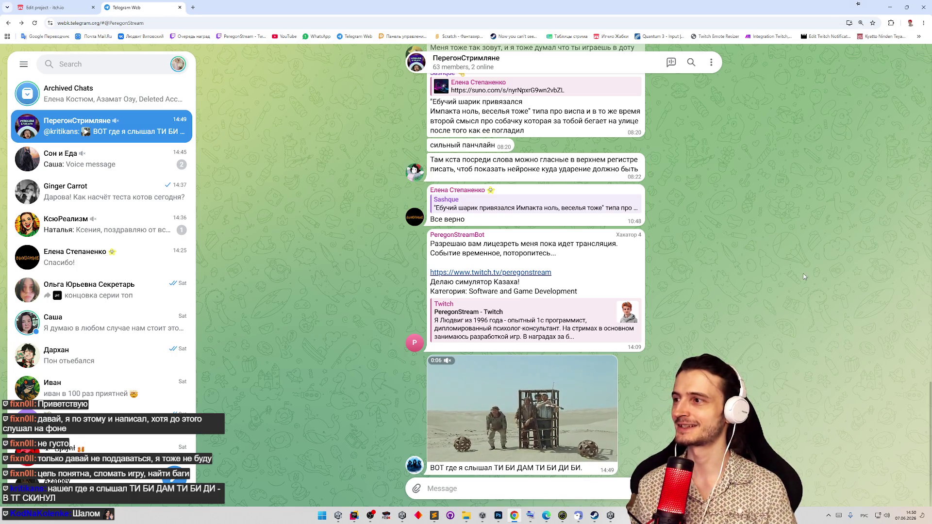
pyautogui.click(889, 13)
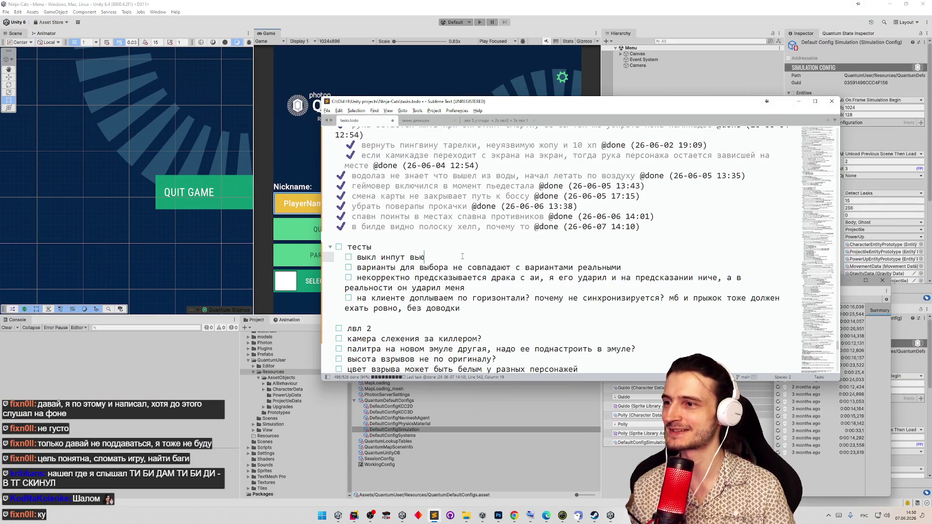
pyautogui.hotkey('ctrl', 'd')
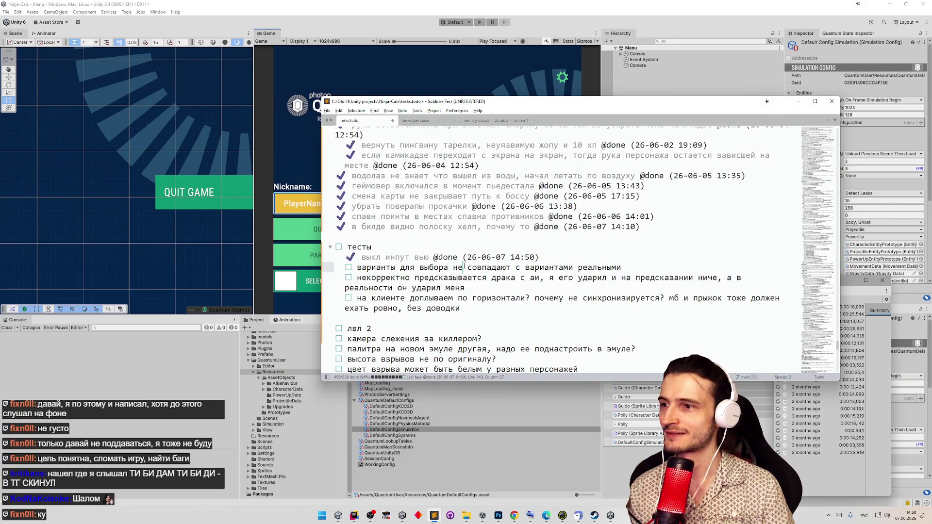
pyautogui.hotkey('ctrl', 'd')
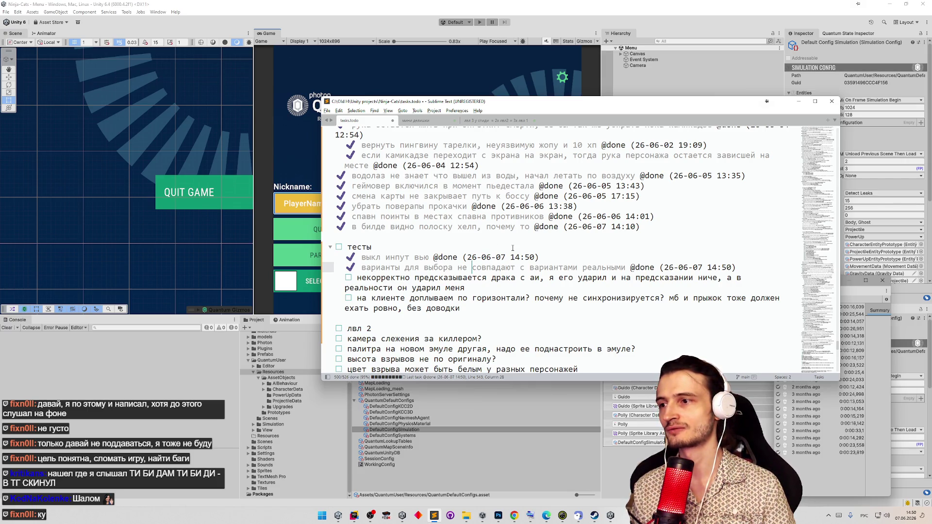
pyautogui.click(354, 516)
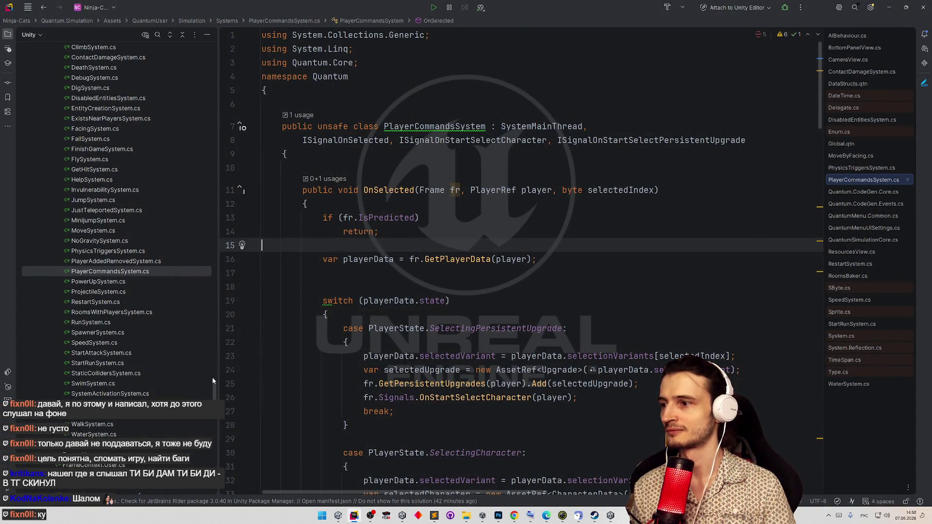
# - Open AttackSystem.cs from the Systems folder and scroll to OnAttackHit
pyautogui.scroll(10, 209, 340)
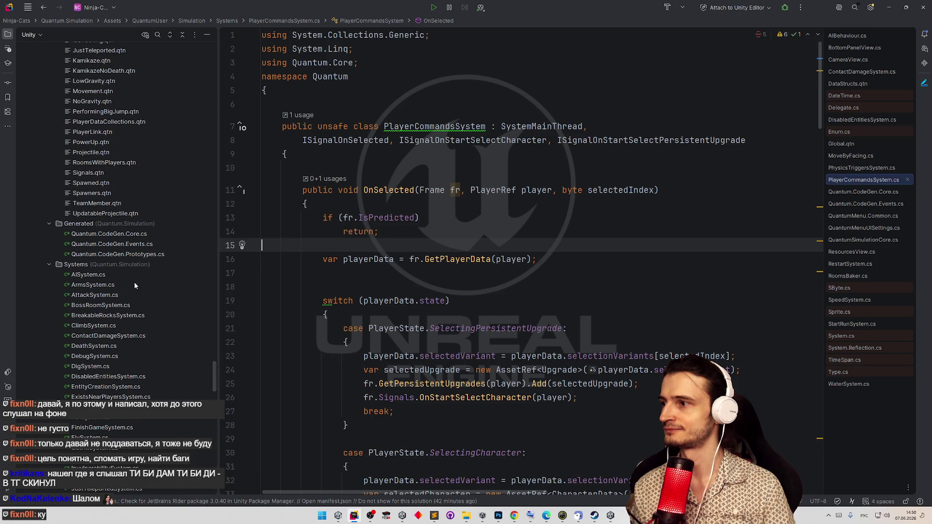
pyautogui.doubleClick(126, 292)
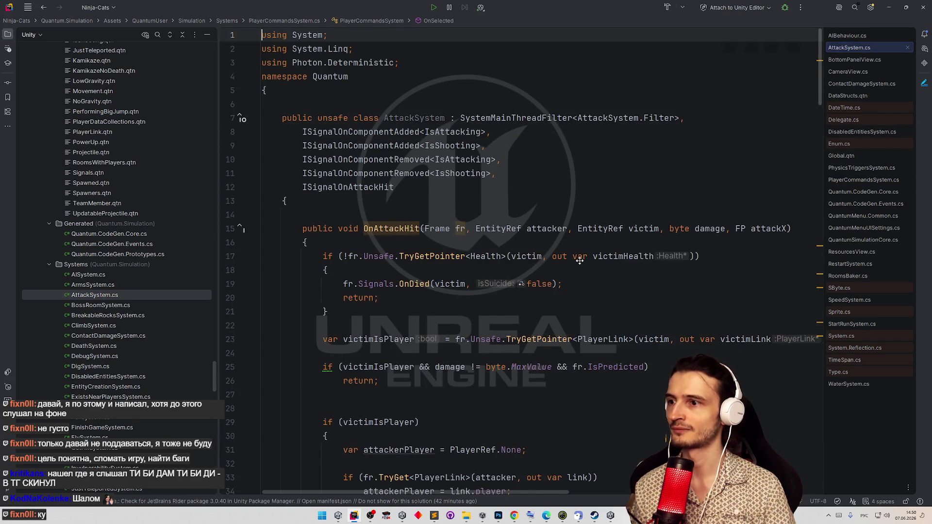
pyautogui.scroll(-3, 578, 265)
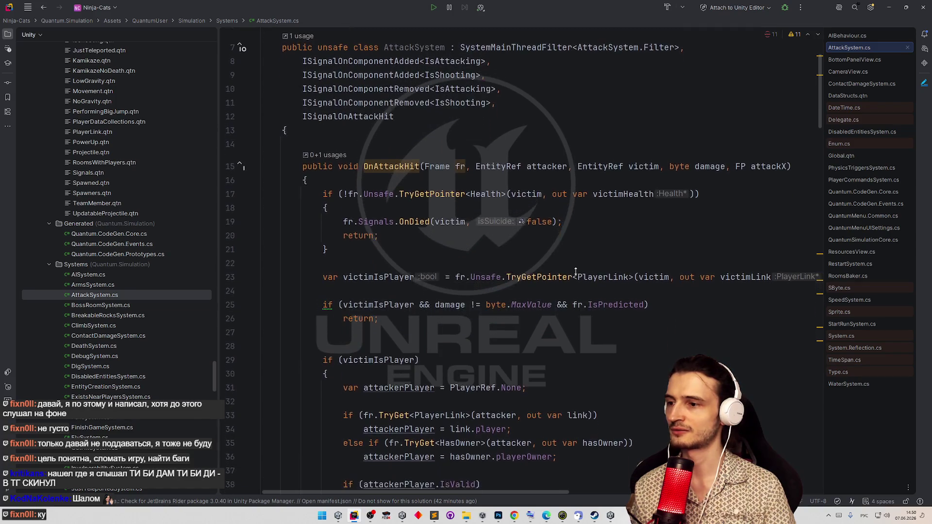
pyautogui.scroll(-1, 577, 270)
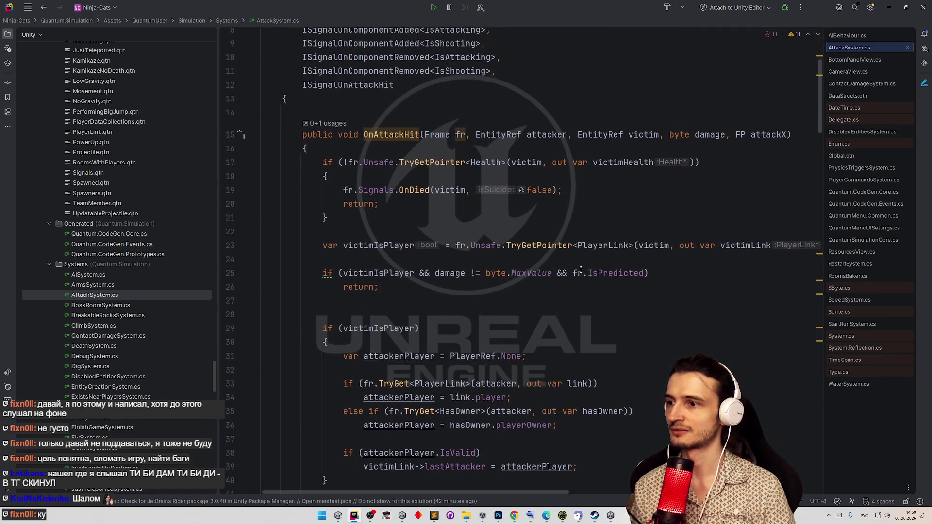
pyautogui.scroll(-2, 580, 270)
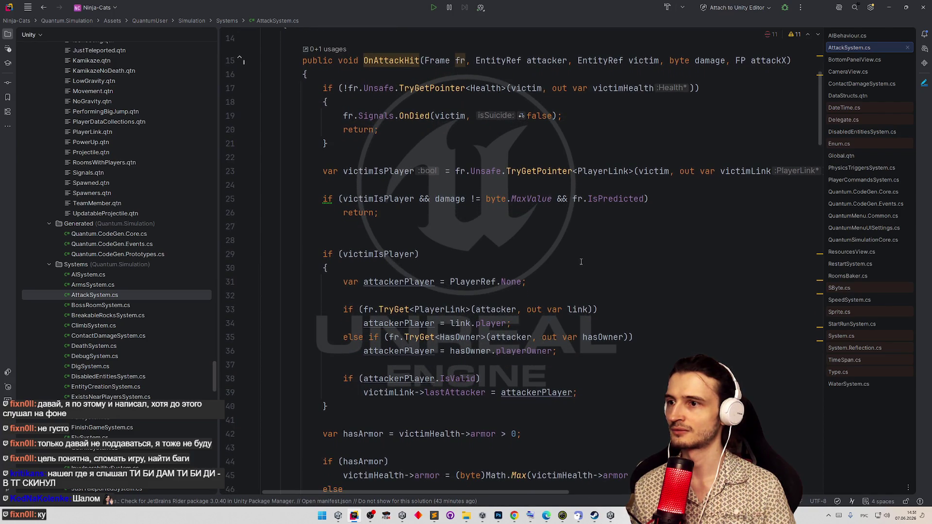
pyautogui.scroll(-1, 580, 262)
pyautogui.scroll(2, 573, 252)
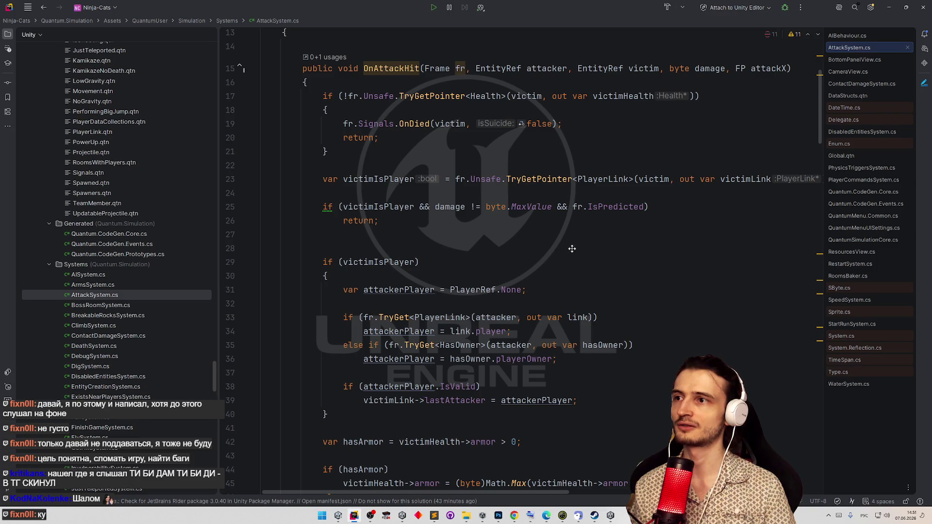
pyautogui.scroll(1, 572, 249)
# - Inspect the victimIsPlayer and damage != byte.MaxValue conditions of the IsPredicted guard
pyautogui.click(395, 221)
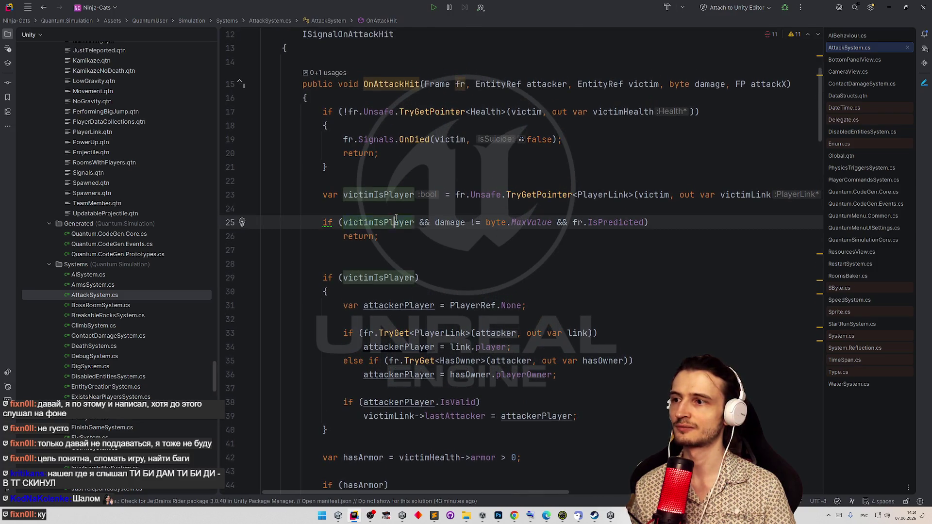
pyautogui.click(436, 238)
pyautogui.moveTo(450, 224); pyautogui.dragTo(526, 222)
pyautogui.click(510, 240)
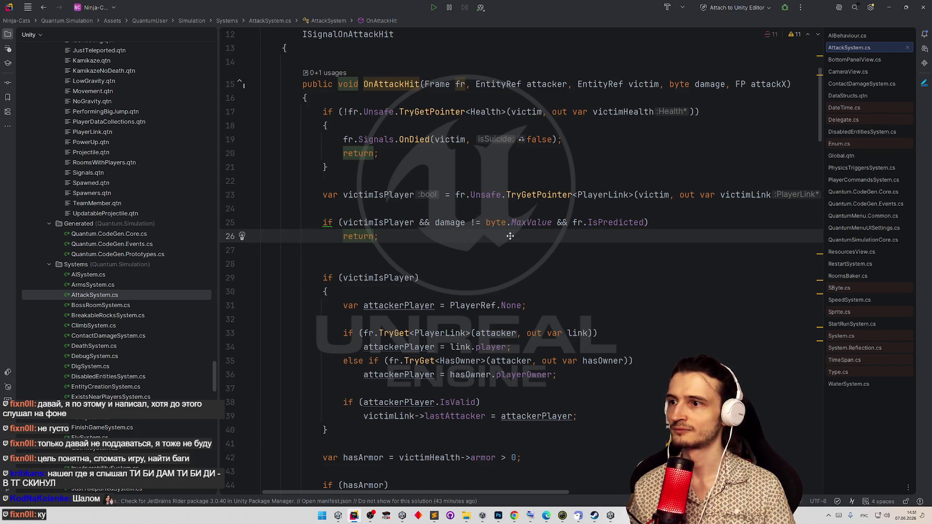
pyautogui.scroll(1, 511, 232)
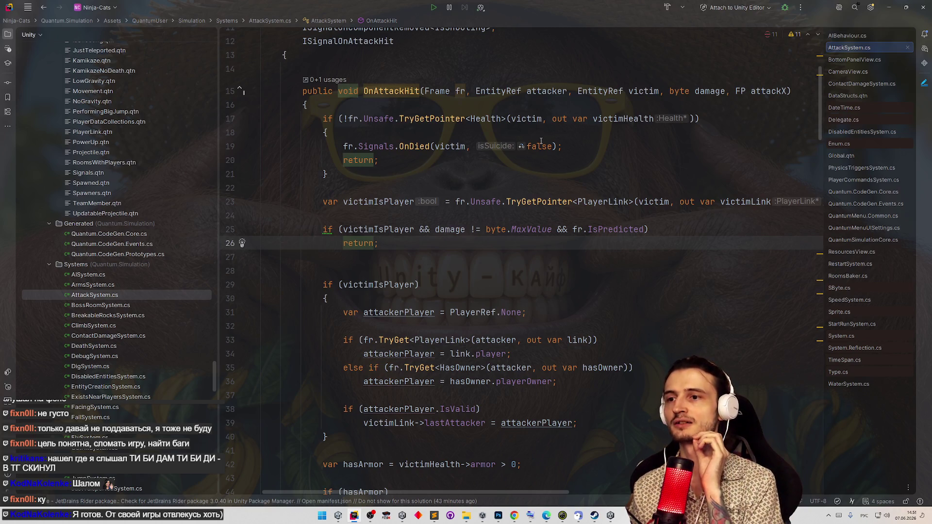
pyautogui.moveTo(399, 229); pyautogui.dragTo(449, 230)
pyautogui.click(476, 245)
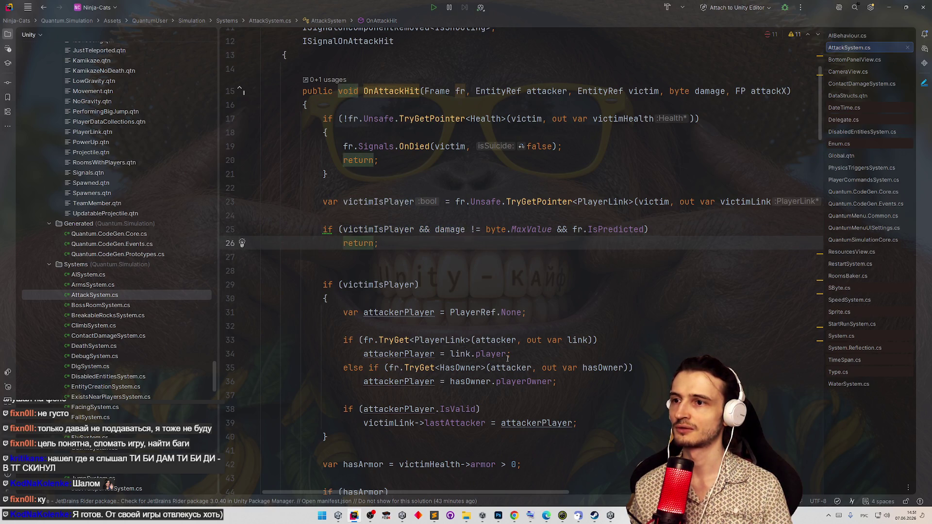
pyautogui.click(326, 212)
# - Add the line 'var attackerIsPlayer = fr.Has<PlayerLink>(attacker);' above the prediction guard
pyautogui.press('Return')
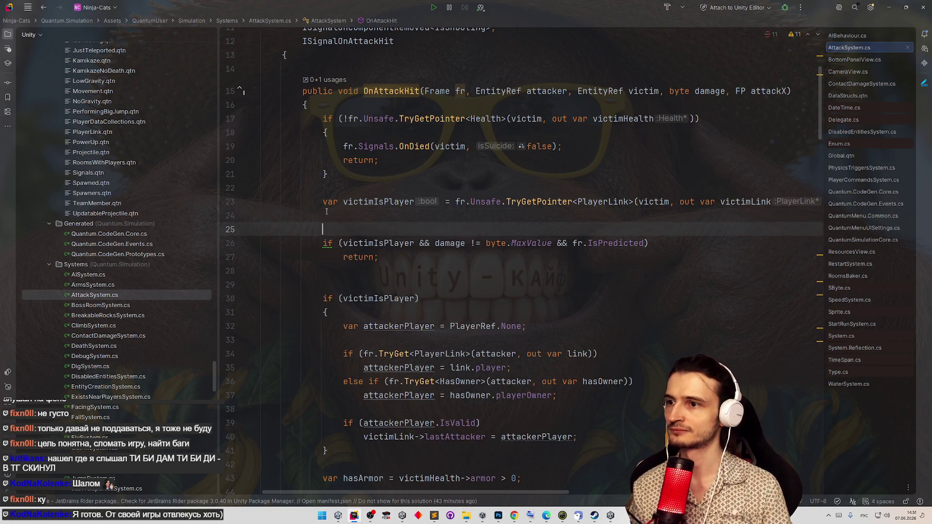
pyautogui.click(347, 217)
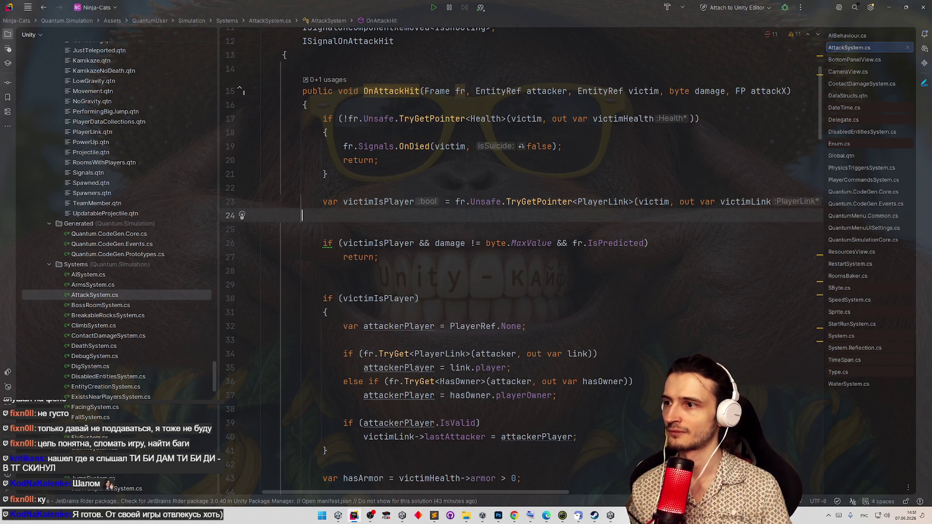
pyautogui.write('мфк')
pyautogui.press('super+space')
pyautogui.press('BackSpace')
pyautogui.press('BackSpace')
pyautogui.press('BackSpace')
pyautogui.write('var attackerIs')
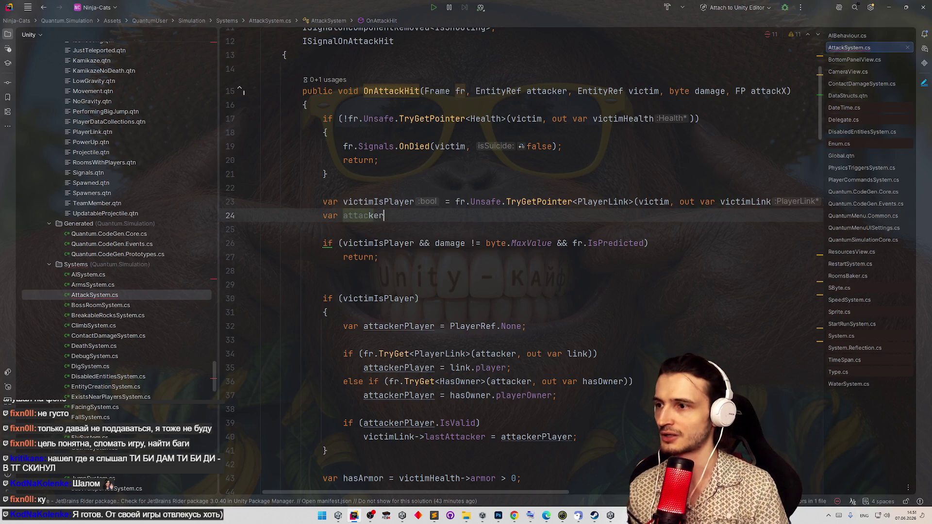
pyautogui.write('Pl')
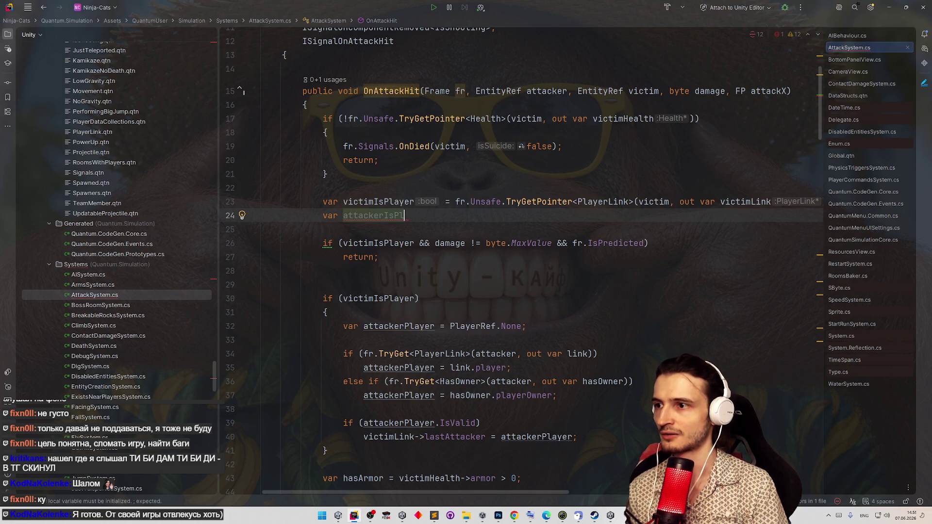
pyautogui.write('ayer = ')
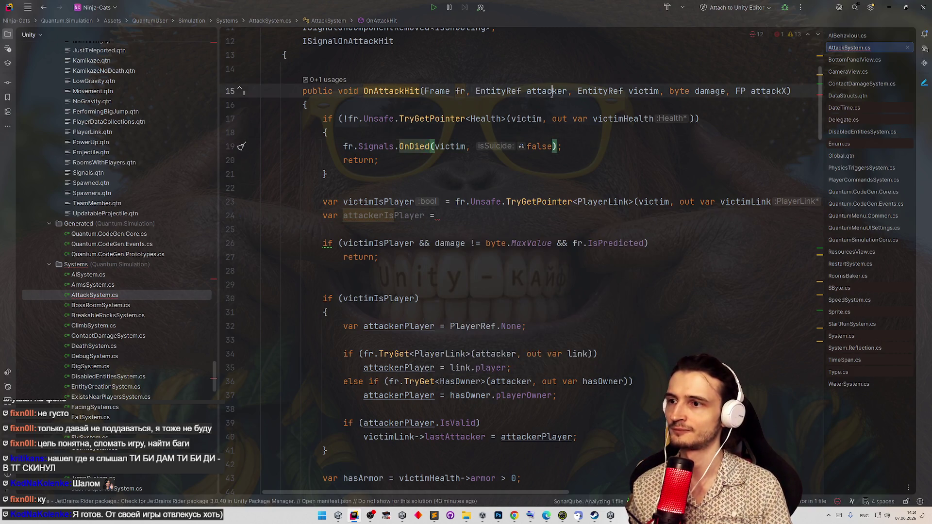
pyautogui.write('attacker.Is')
pyautogui.press('BackSpace')
pyautogui.press('BackSpace')
pyautogui.press('BackSpace')
pyautogui.press('BackSpace')
pyautogui.press('BackSpace')
pyautogui.press('BackSpace')
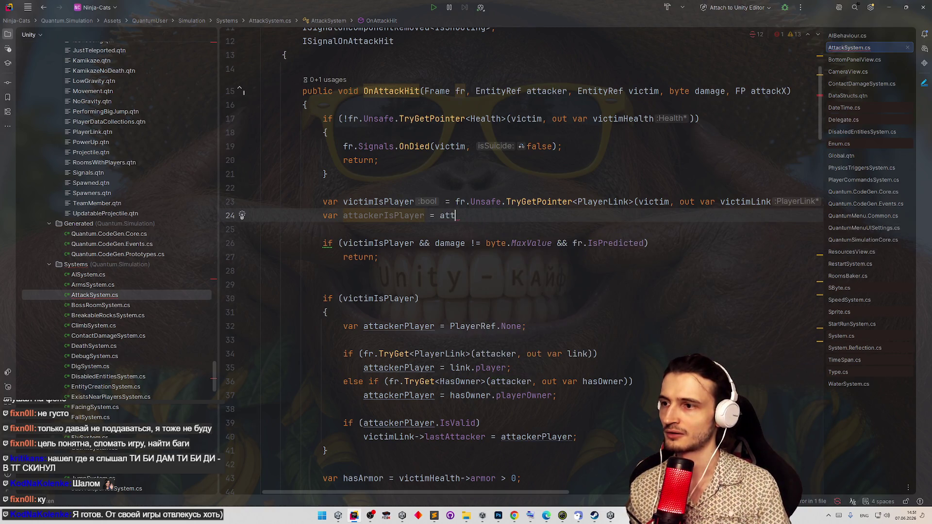
pyautogui.write('fr.has')
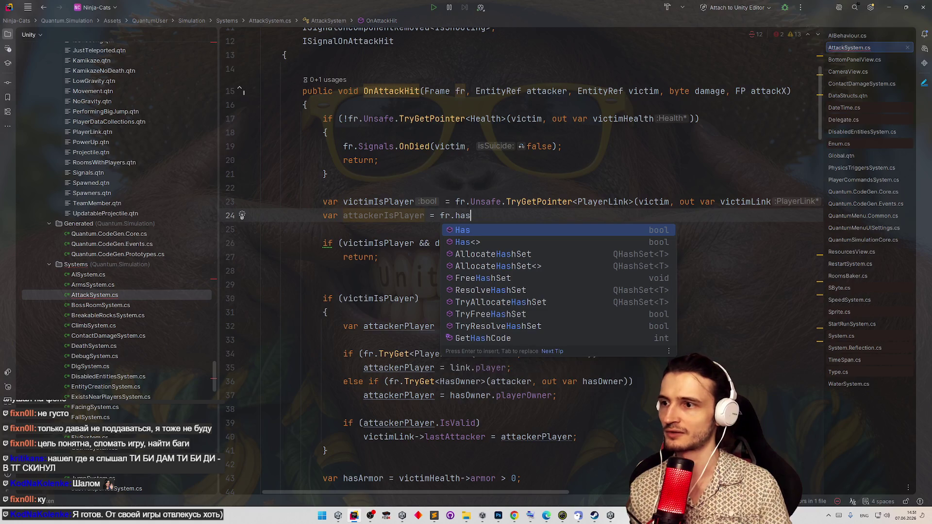
pyautogui.press('Down')
pyautogui.press('Return')
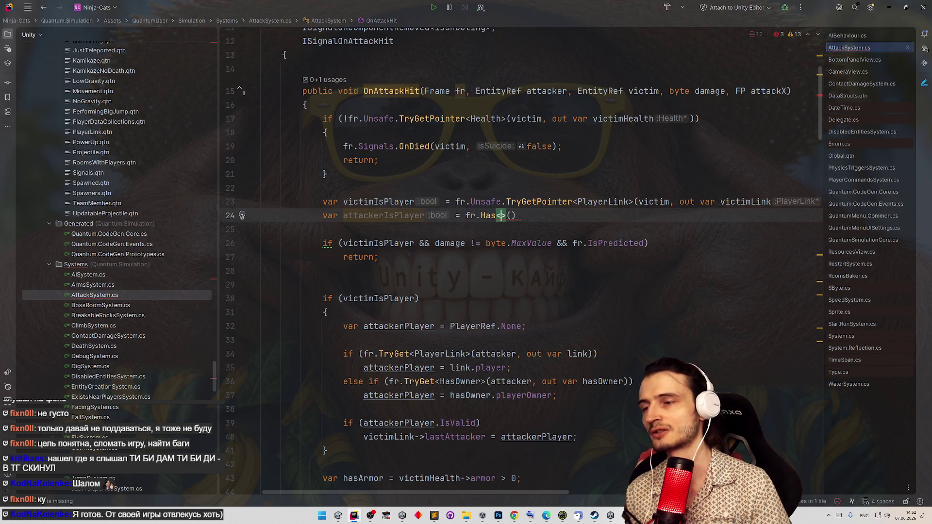
pyautogui.write('Player')
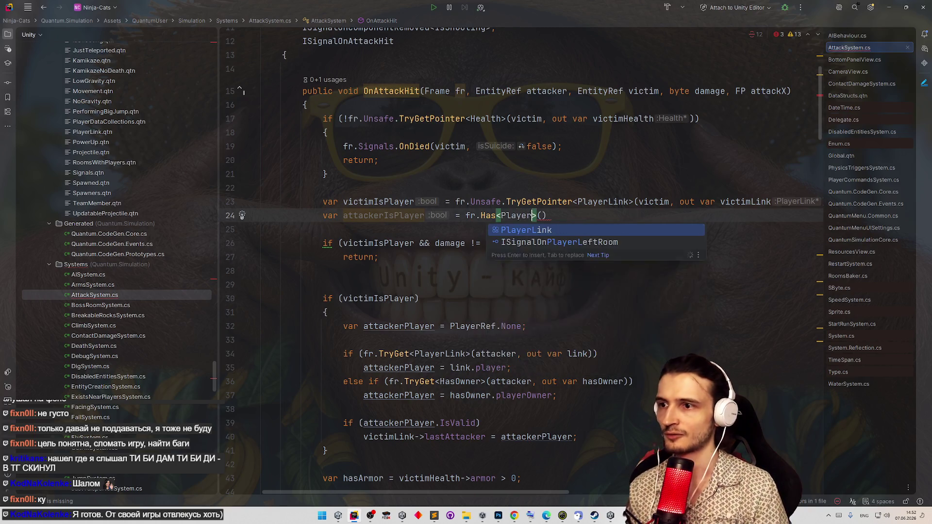
pyautogui.press('Return')
pyautogui.press('Tab')
pyautogui.click(428, 225)
pyautogui.doubleClick(404, 217)
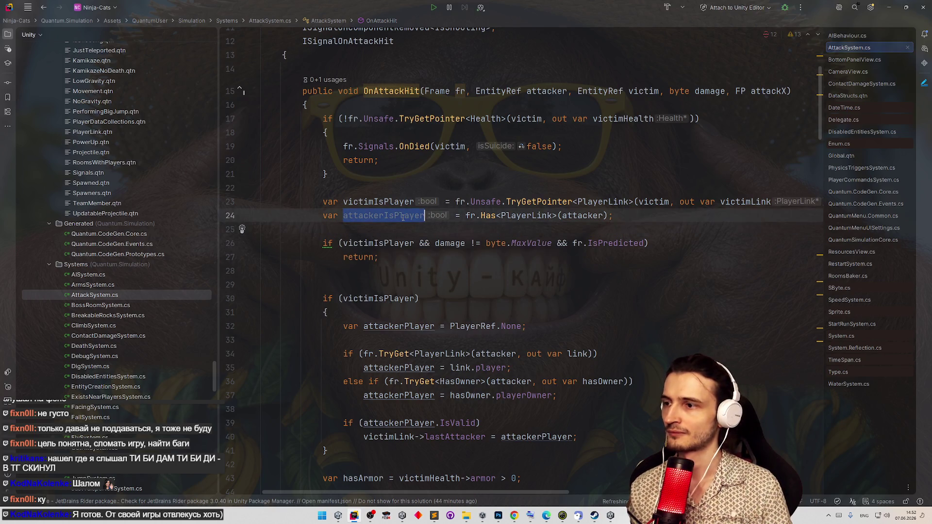
pyautogui.click(441, 258)
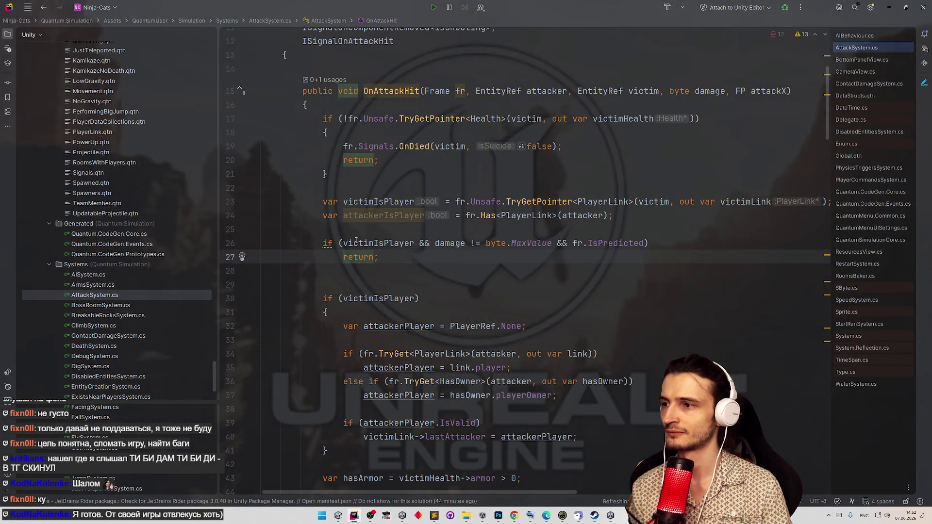
# - Prepend 'attackerIsPlayer &&' to the IsPredicted guard condition and switch back to Unity
pyautogui.click(355, 241)
pyautogui.doubleClick(369, 215)
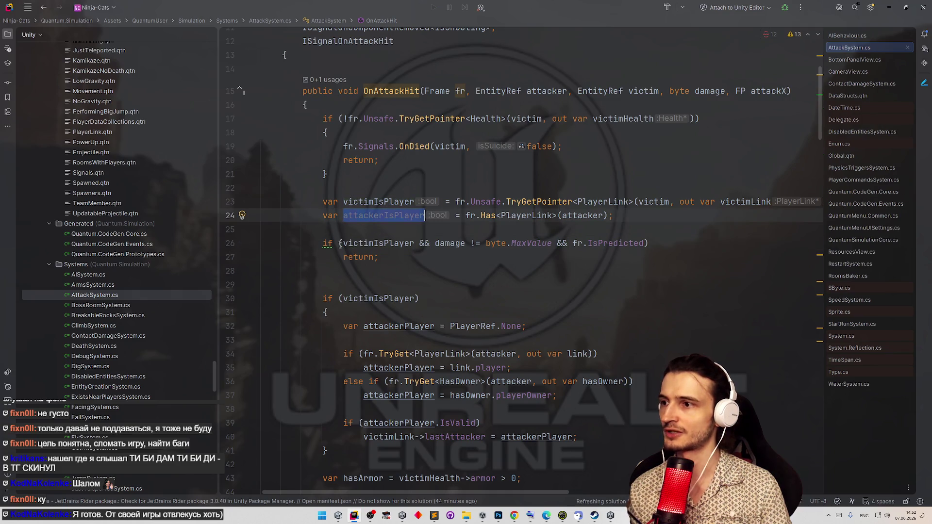
pyautogui.hotkey('ctrl', 'c')
pyautogui.click(339, 243)
pyautogui.hotkey('ctrl', 'v')
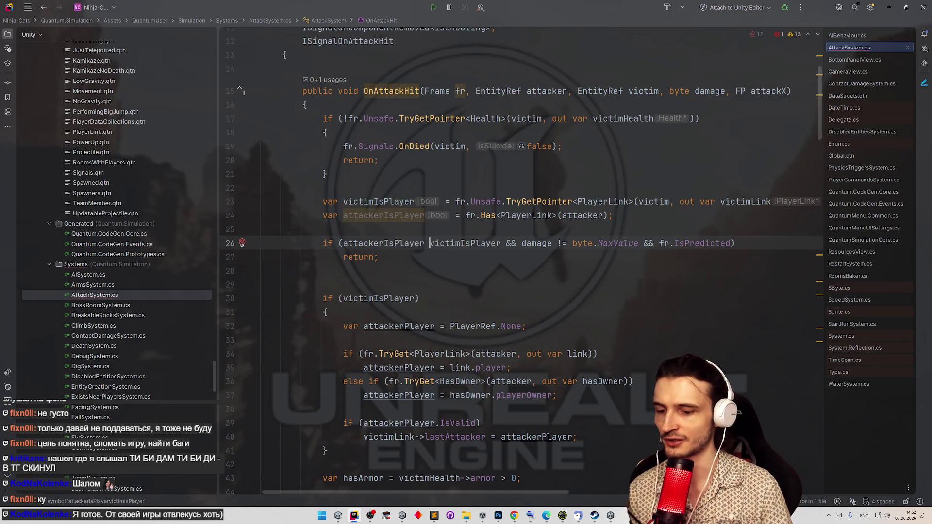
pyautogui.write('&&')
pyautogui.moveTo(517, 243); pyautogui.dragTo(654, 243)
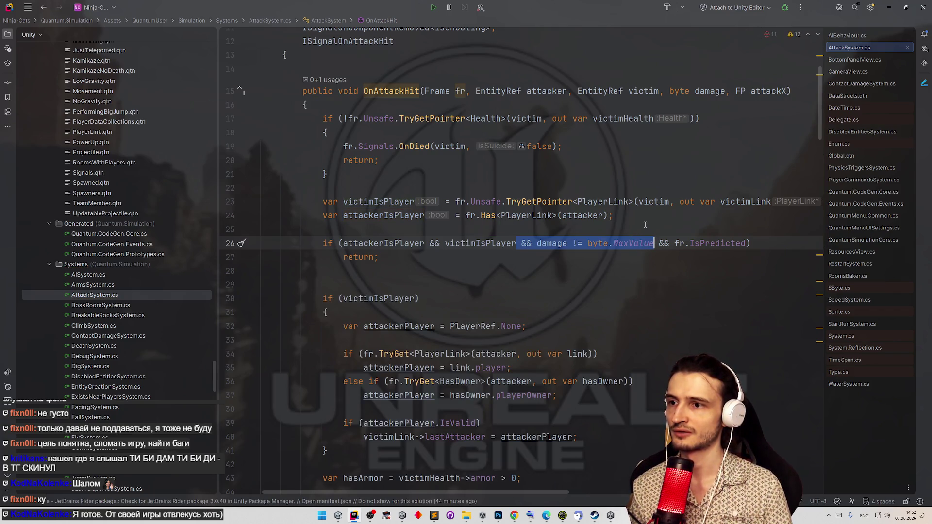
pyautogui.click(614, 265)
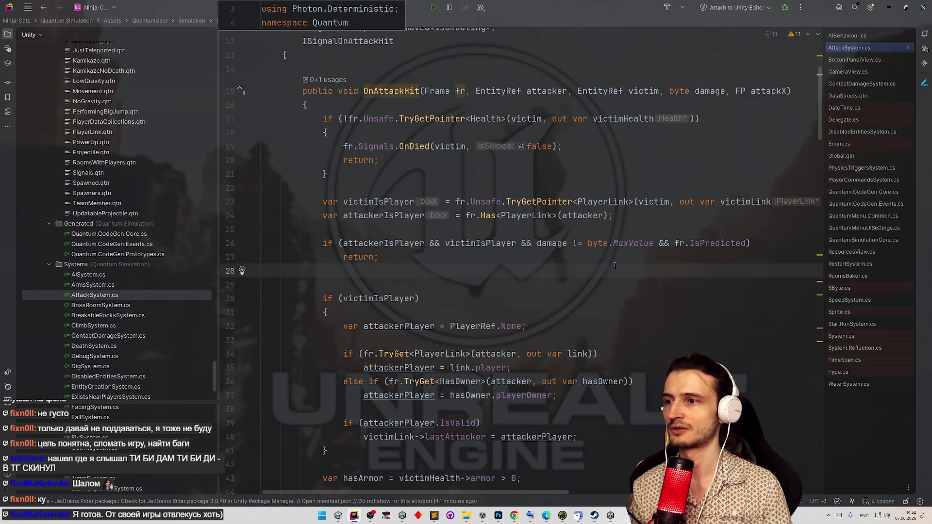
pyautogui.click(666, 264)
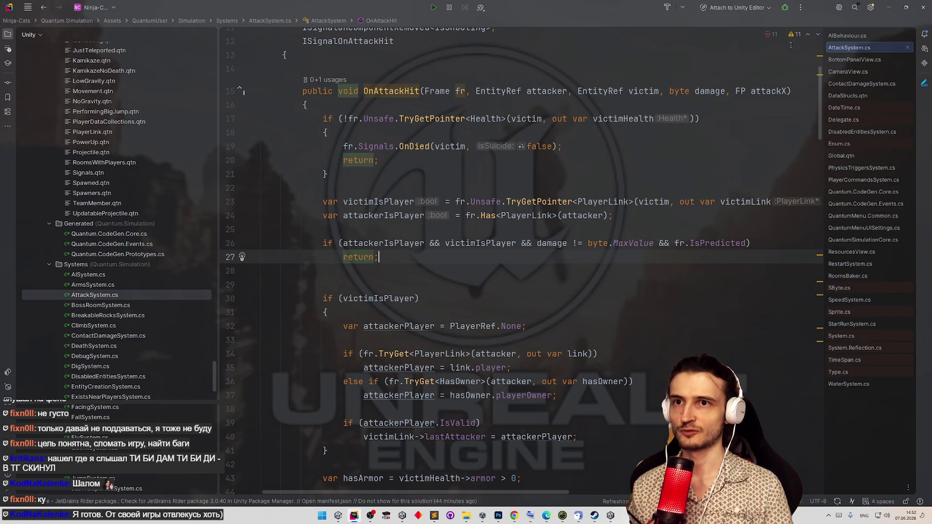
pyautogui.hotkey('alt', 'Tab')
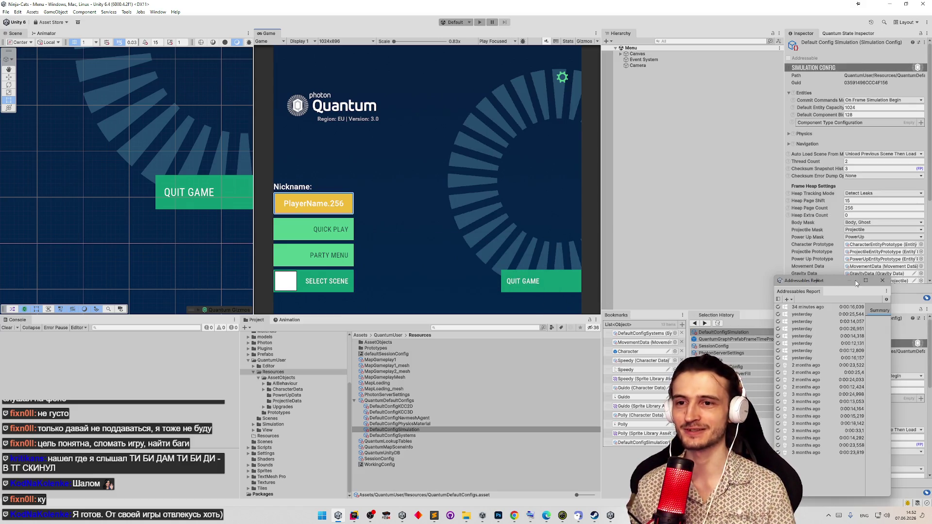
# - Close the Addressables Report and start a Windows build from File > Build Profiles
pyautogui.click(881, 282)
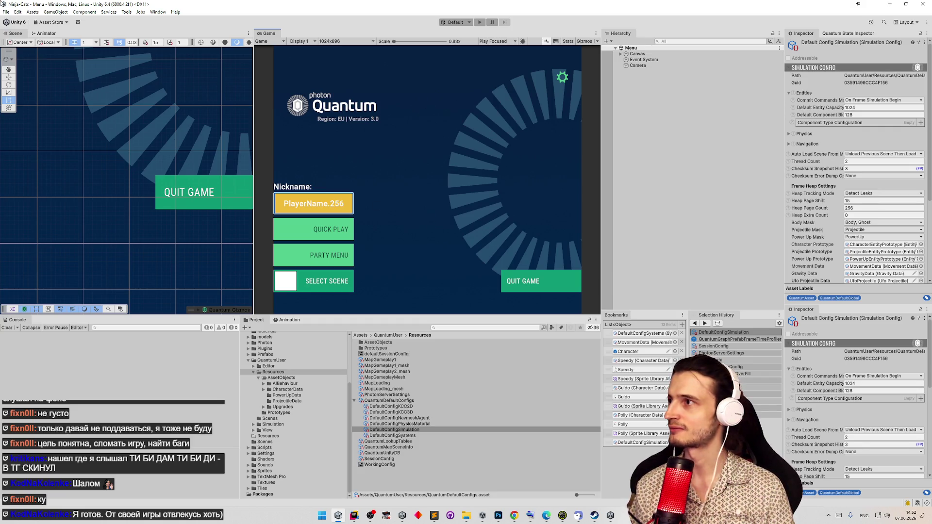
pyautogui.click(6, 12)
pyautogui.click(27, 102)
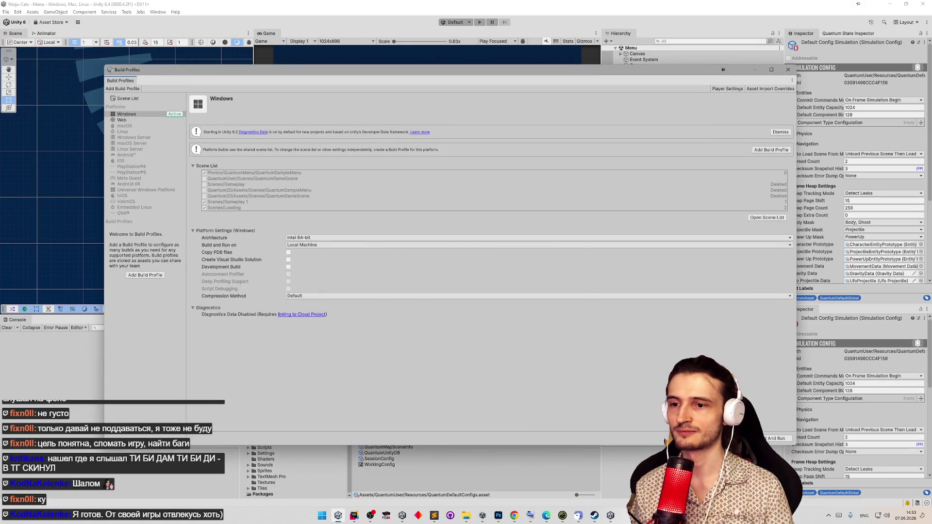
pyautogui.click(748, 439)
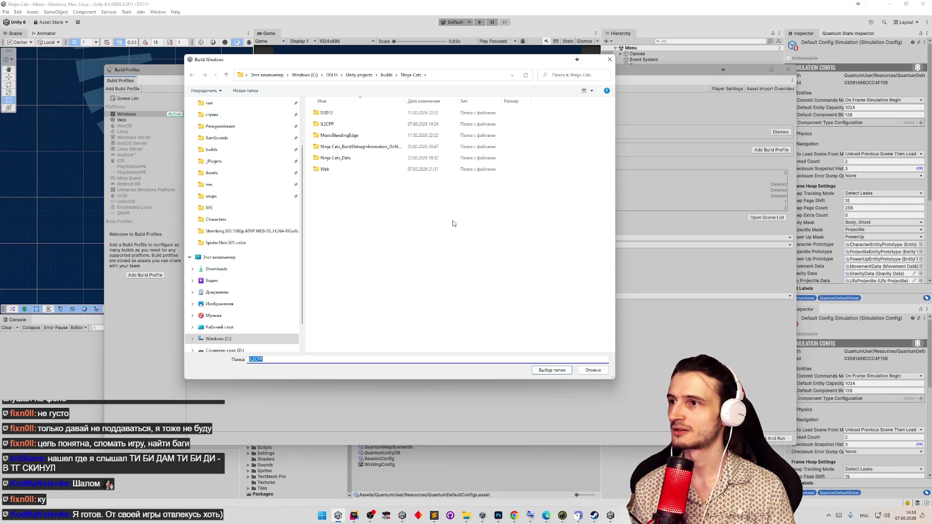
# - Build Windows into the IL2CPP folder and check the build log entry in the Console
pyautogui.click(552, 370)
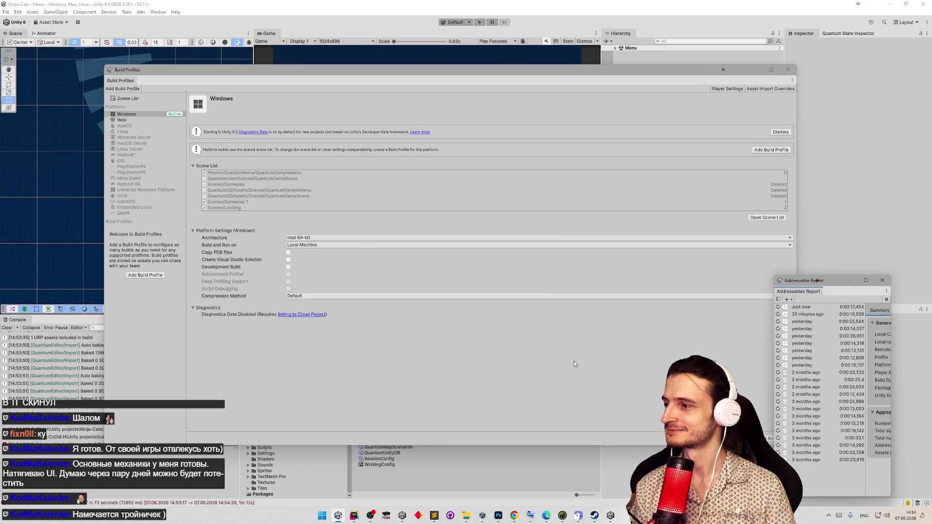
pyautogui.click(67, 438)
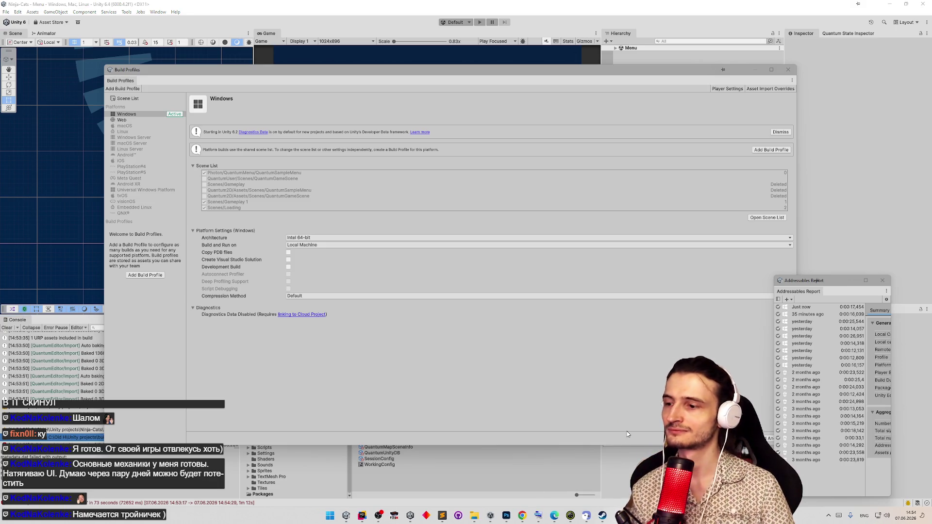
# - Start another Windows build from Build Profiles with IL2CPP as the output folder
pyautogui.click(647, 433)
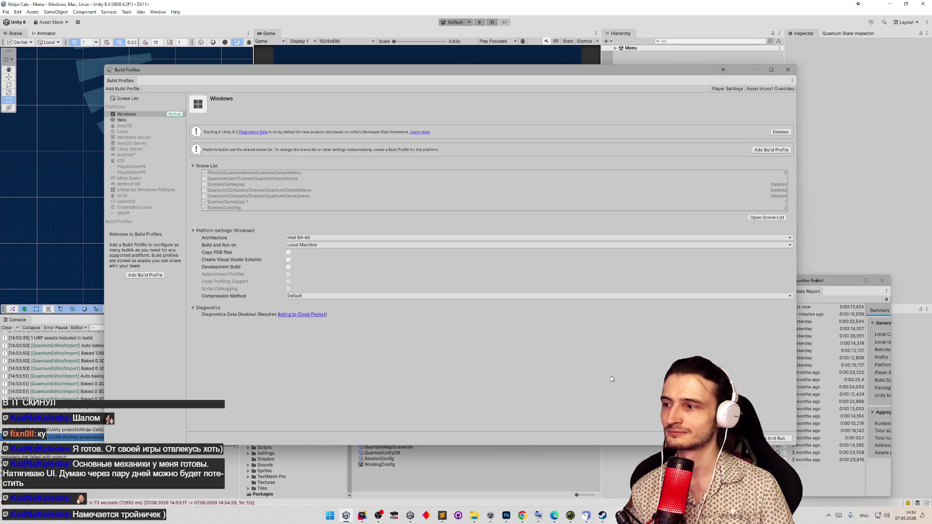
pyautogui.click(743, 438)
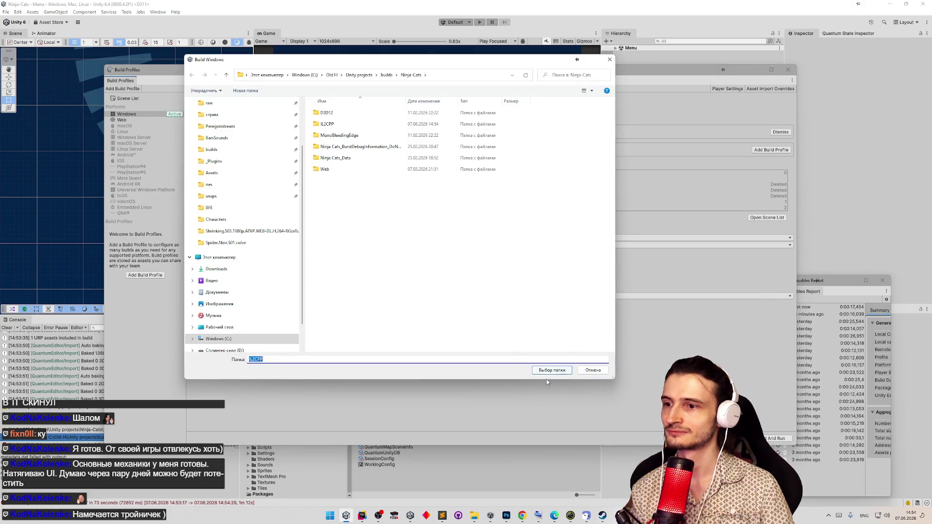
pyautogui.click(549, 370)
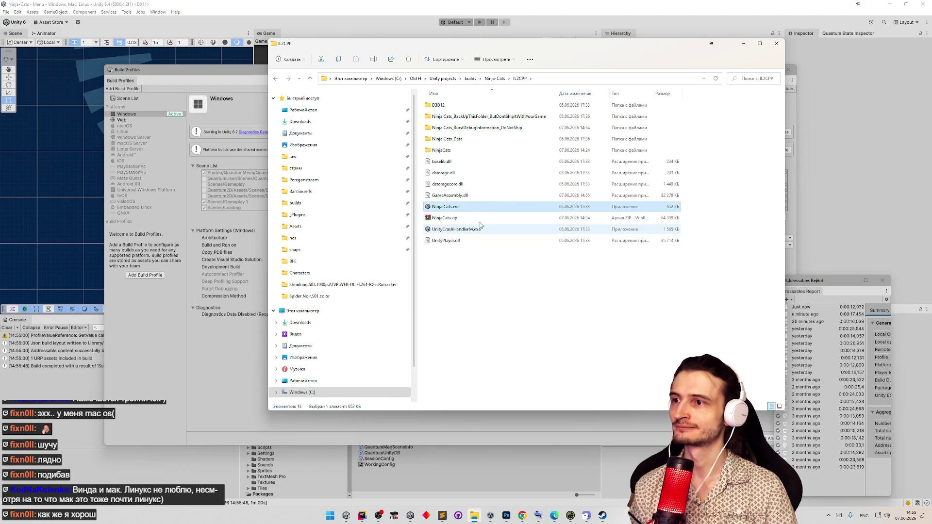
# - Add the build files, minus BackUpThisFolder and BurstDebugInformation, into NinjaCats.zip and check its contents
pyautogui.click(439, 105)
pyautogui.click(445, 151)
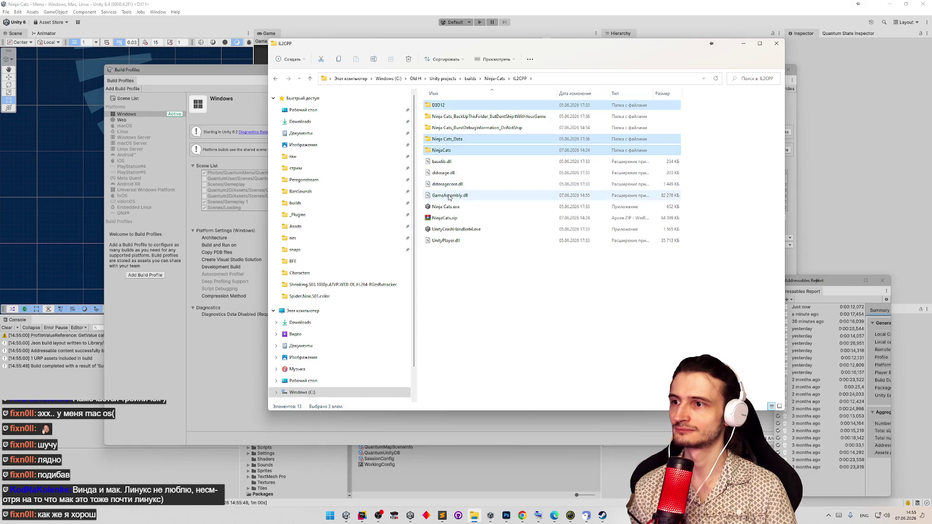
pyautogui.keyDown('shift'); pyautogui.click(451, 196); pyautogui.keyUp('shift')
pyautogui.hotkey('ctrl', 'a')
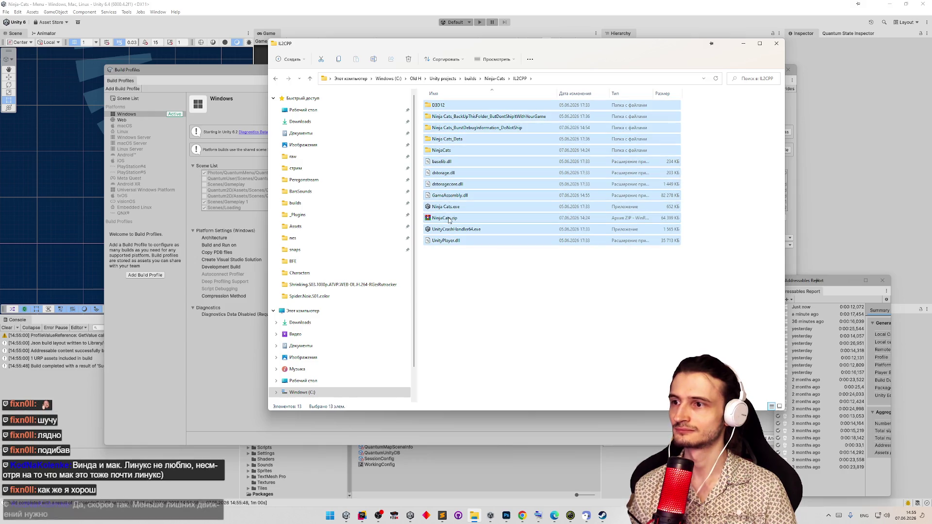
pyautogui.keyDown('ctrl'); pyautogui.click(452, 218); pyautogui.keyUp('ctrl')
pyautogui.keyDown('ctrl'); pyautogui.click(457, 129); pyautogui.keyUp('ctrl')
pyautogui.keyDown('ctrl'); pyautogui.click(458, 117); pyautogui.keyUp('ctrl')
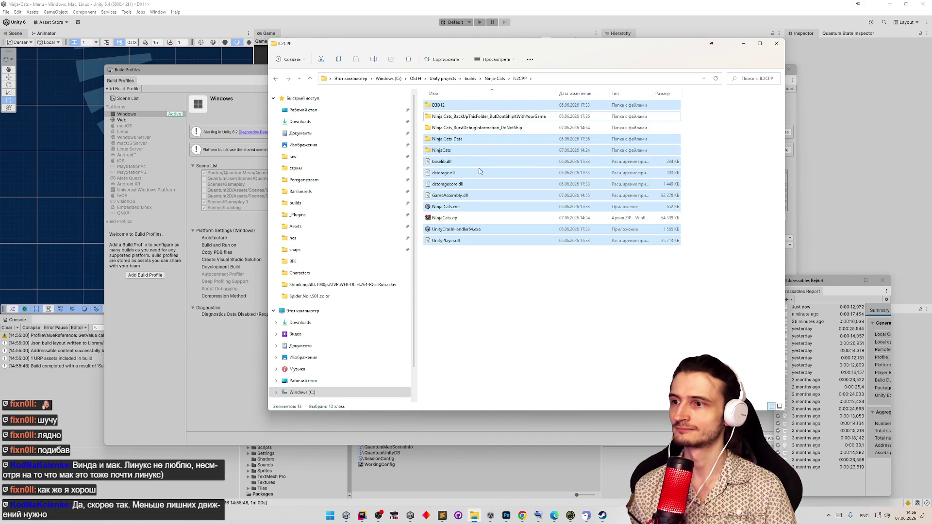
pyautogui.moveTo(454, 207); pyautogui.dragTo(449, 219)
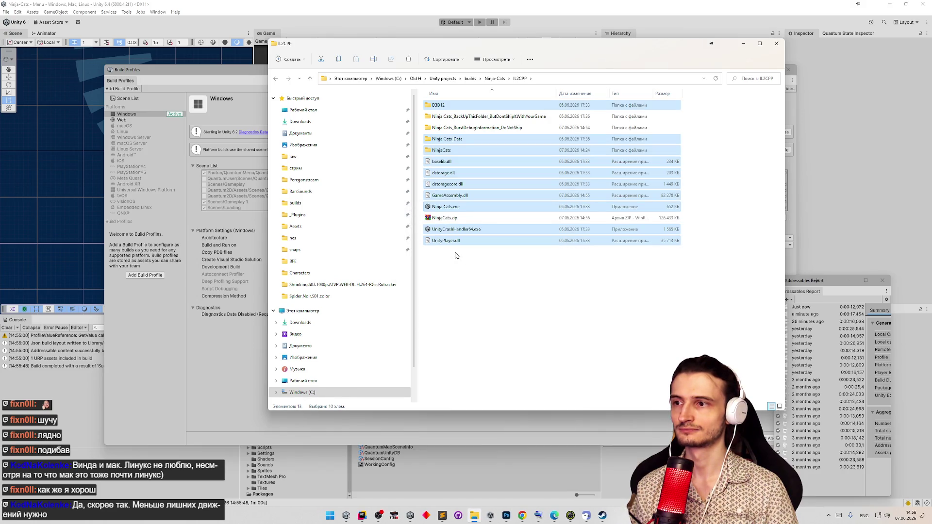
pyautogui.doubleClick(444, 218)
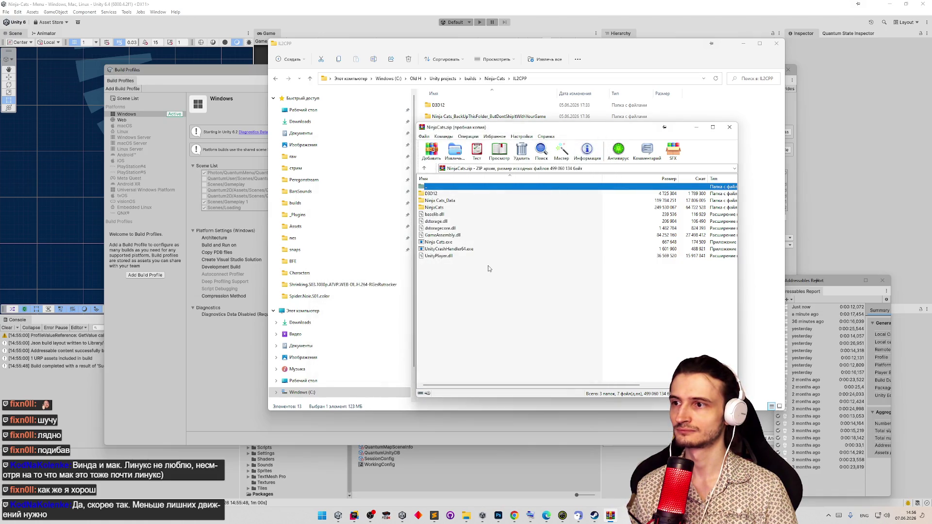
pyautogui.click(461, 208)
pyautogui.click(729, 126)
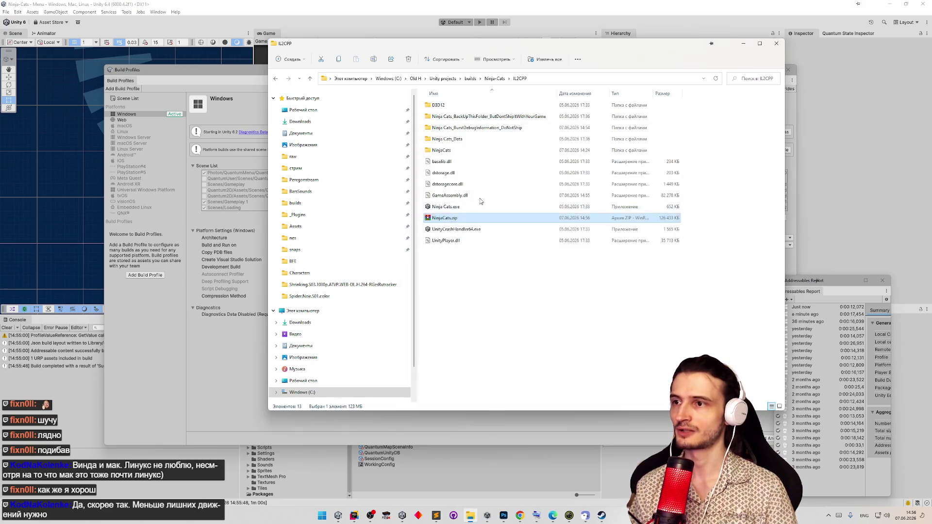
# - Delete the old NinjaCats.zip archive and the NinjaCats folder
pyautogui.hotkey('shift', 'Delete')
pyautogui.press('Return')
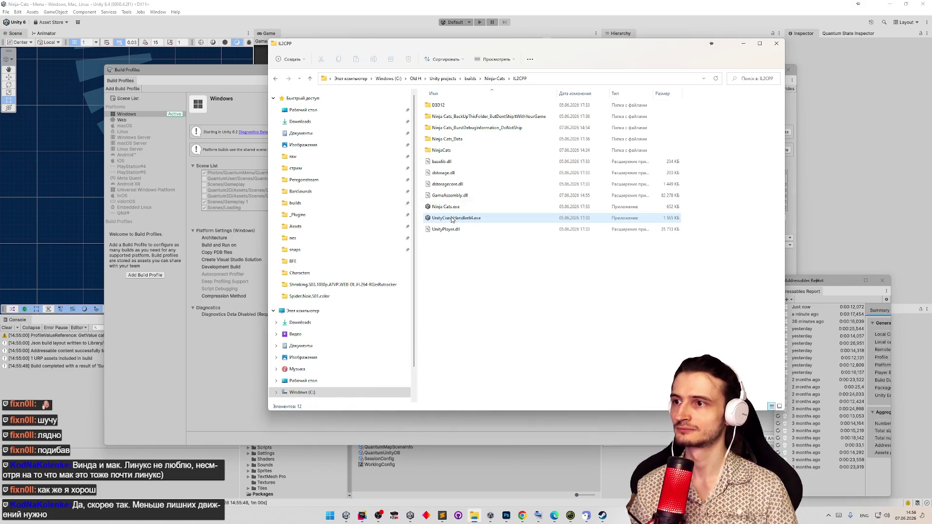
pyautogui.click(454, 153)
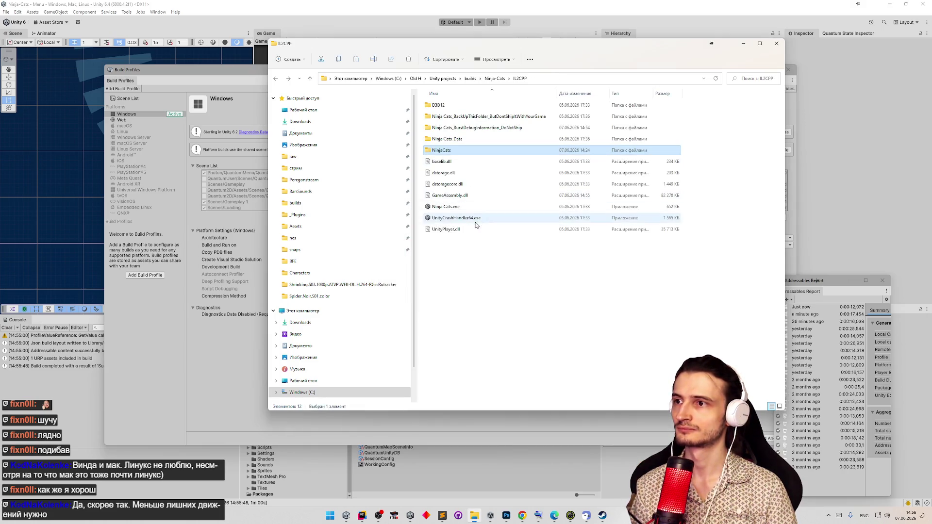
pyautogui.press('Delete')
# - Compress the nine build files, excluding BackUpThisFolder and BurstDebugInformation, into a new NinjaCats.zip
pyautogui.rightClick(461, 249)
pyautogui.click(445, 217)
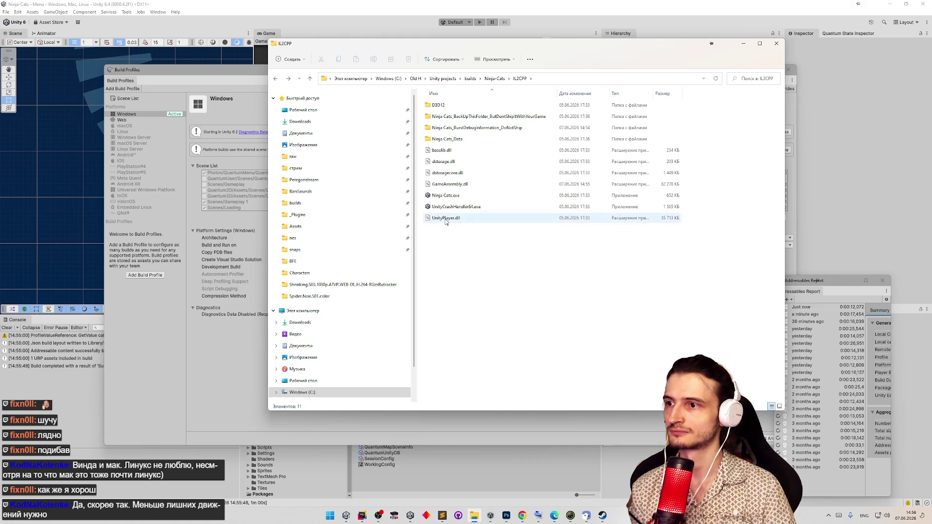
pyautogui.keyDown('shift'); pyautogui.click(439, 105); pyautogui.keyUp('shift')
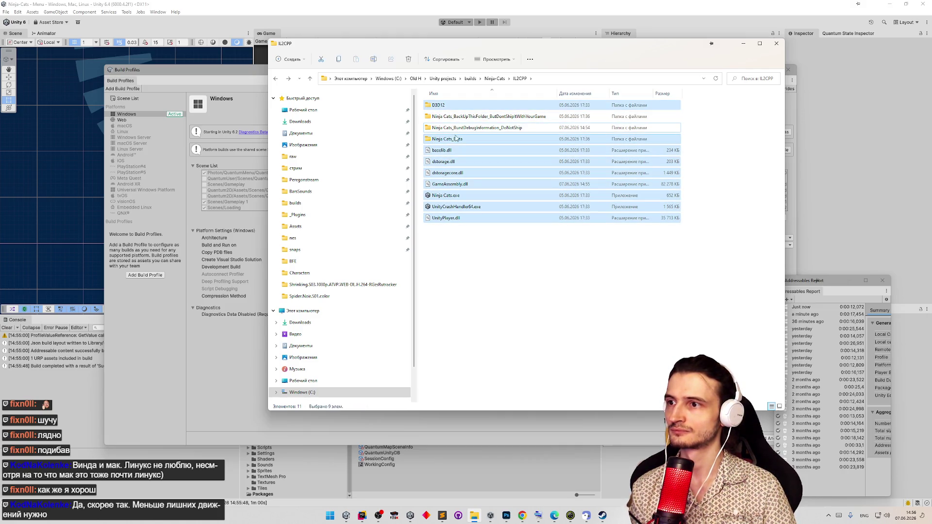
pyautogui.rightClick(442, 109)
pyautogui.click(440, 106)
pyautogui.hotkey('ctrl', 'a')
pyautogui.keyDown('ctrl'); pyautogui.click(455, 117); pyautogui.keyUp('ctrl')
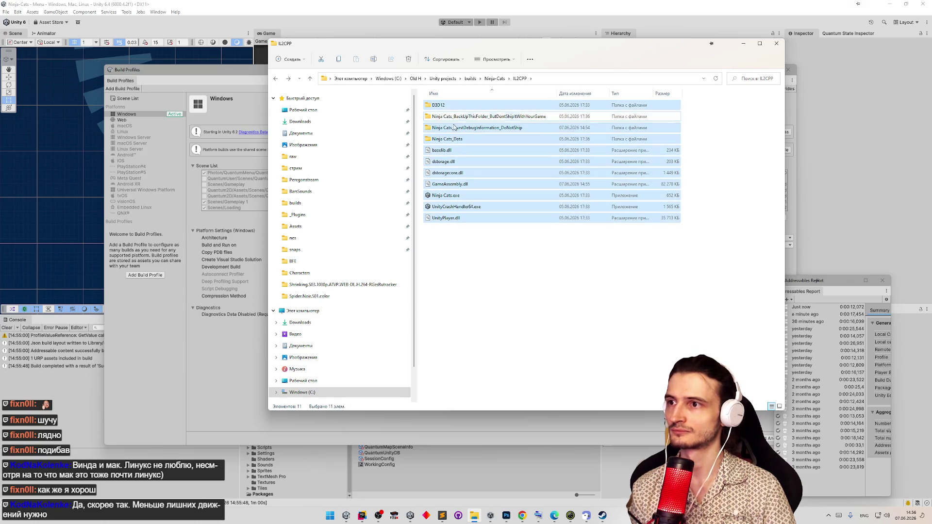
pyautogui.keyDown('ctrl'); pyautogui.click(456, 128); pyautogui.keyUp('ctrl')
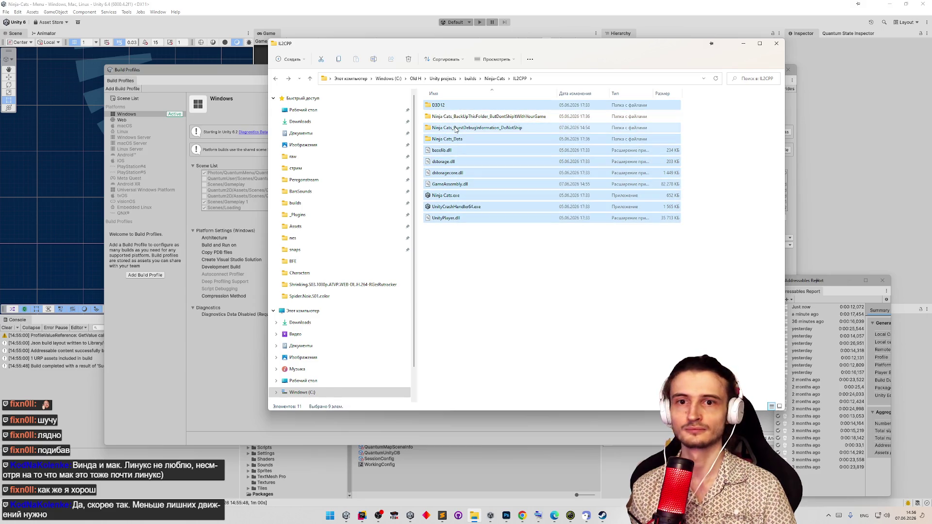
pyautogui.rightClick(458, 166)
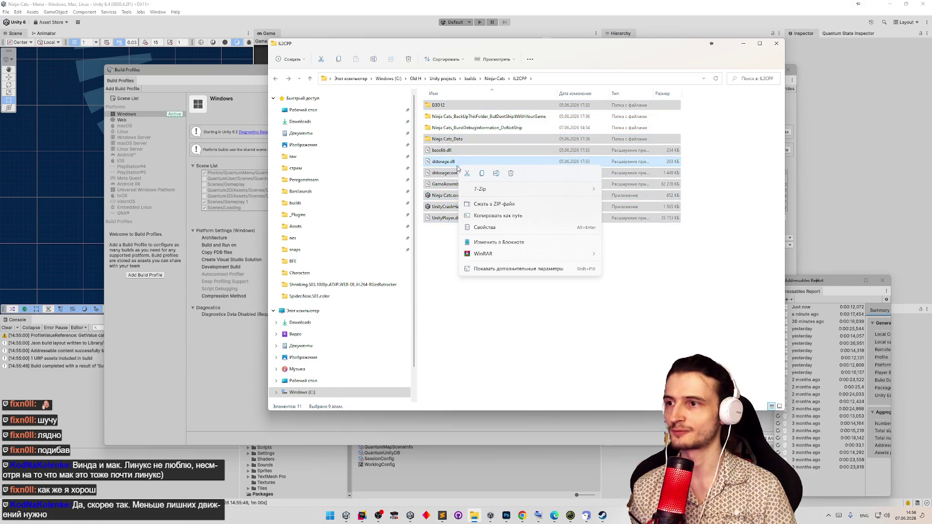
pyautogui.click(514, 206)
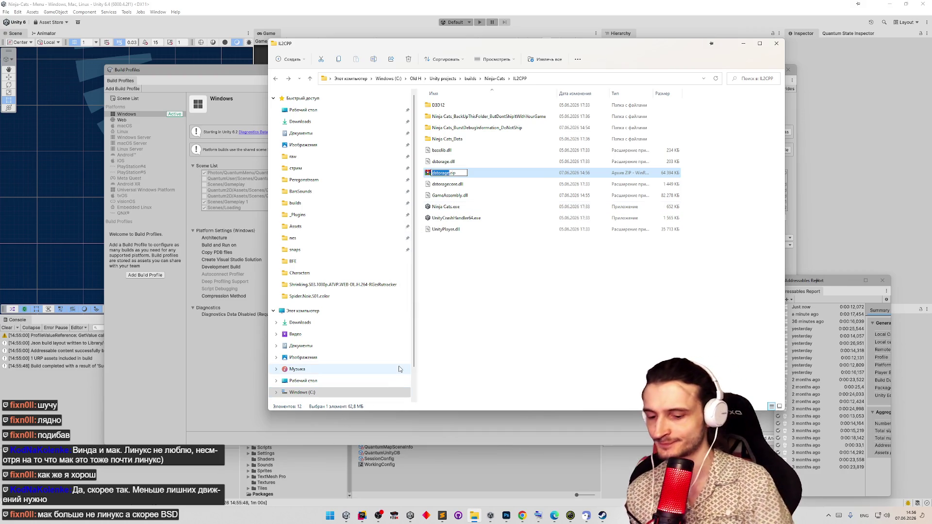
pyautogui.write('NinjaCats')
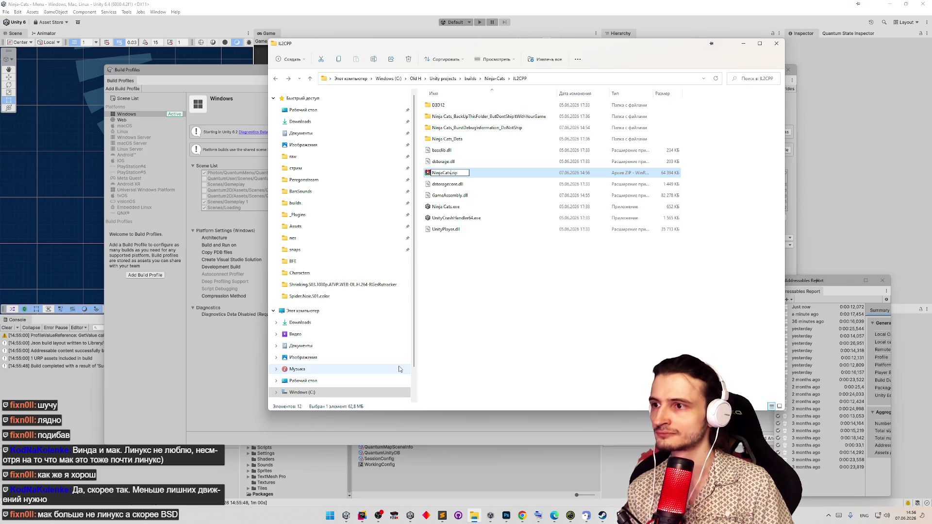
pyautogui.press('Return')
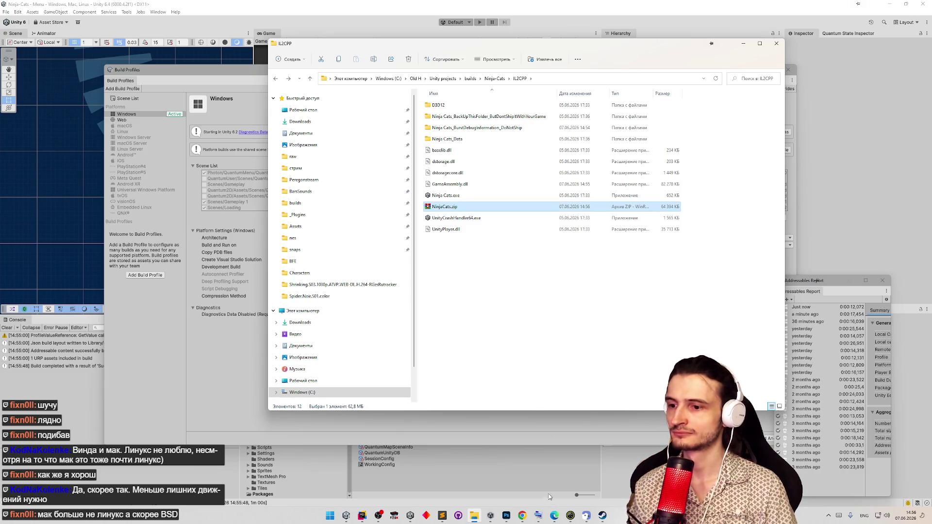
pyautogui.click(523, 516)
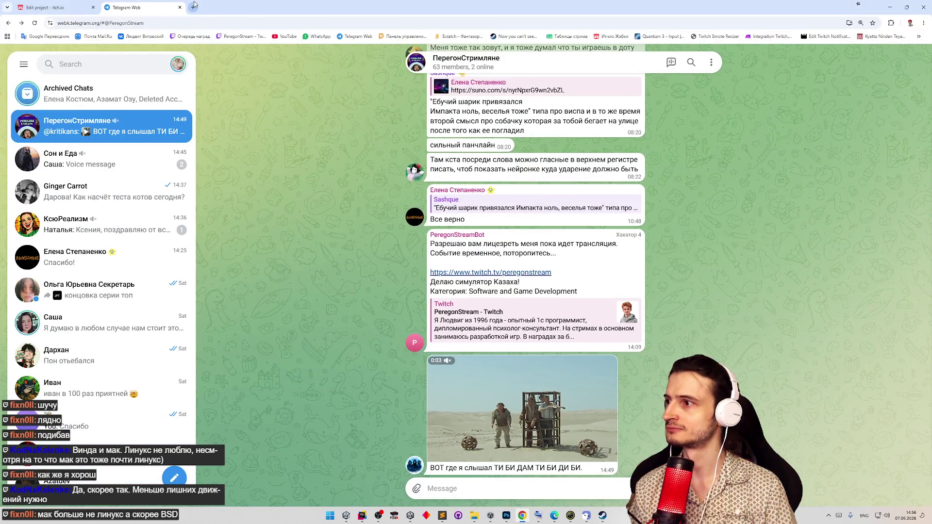
# - Send 'Есть желающие потестить котов? нас 3, еще бы +1' to the group, then minimize the browser
pyautogui.click(446, 489)
pyautogui.write('Тспп')
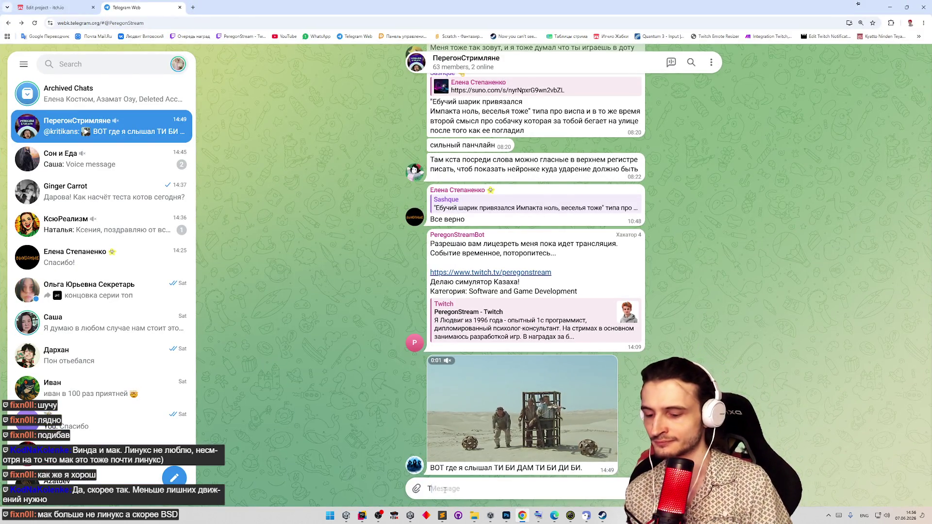
pyautogui.hotkey('ctrl', 'a')
pyautogui.press('super+space')
pyautogui.write('Ес')
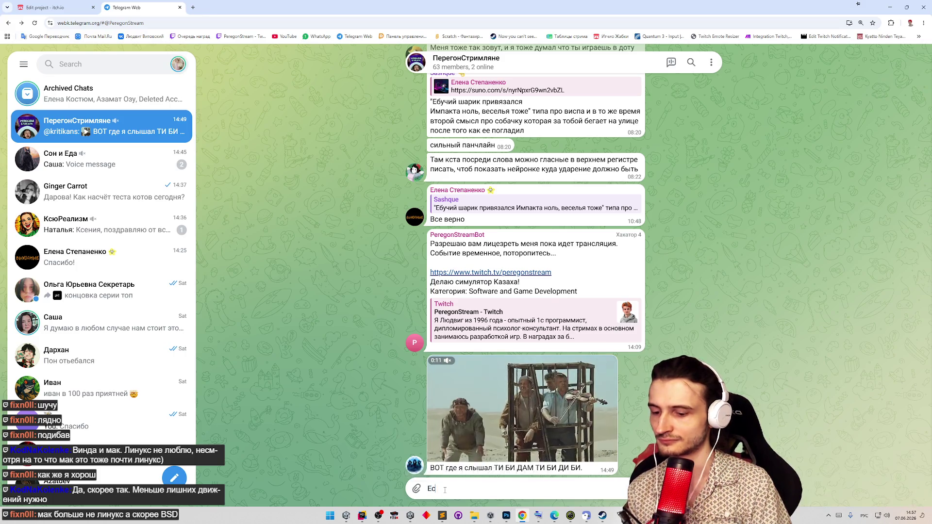
pyautogui.write('ть желающие поте')
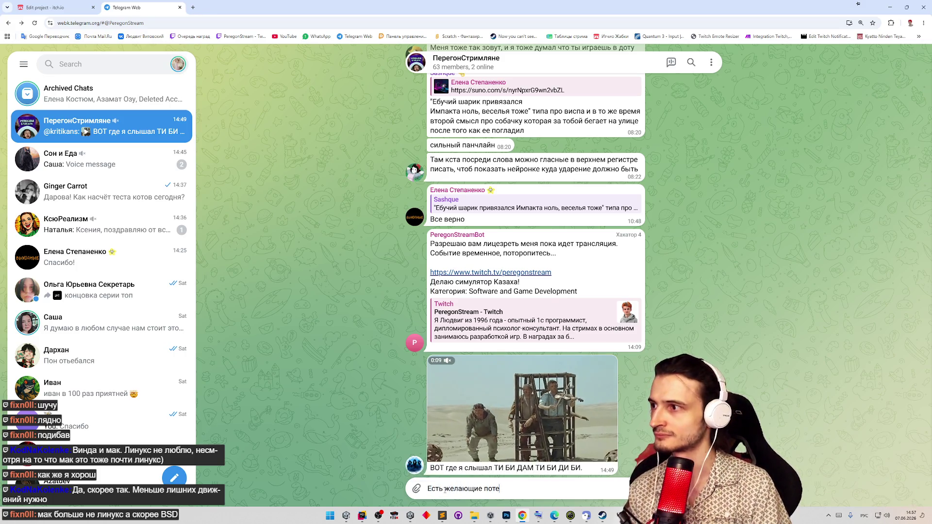
pyautogui.write('стить котов? нас 3, еще бы +1')
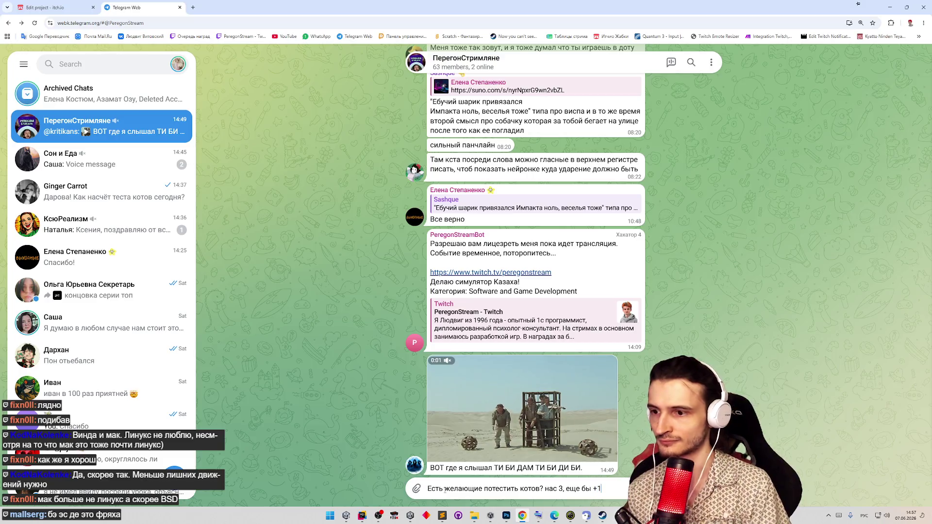
pyautogui.press('Return')
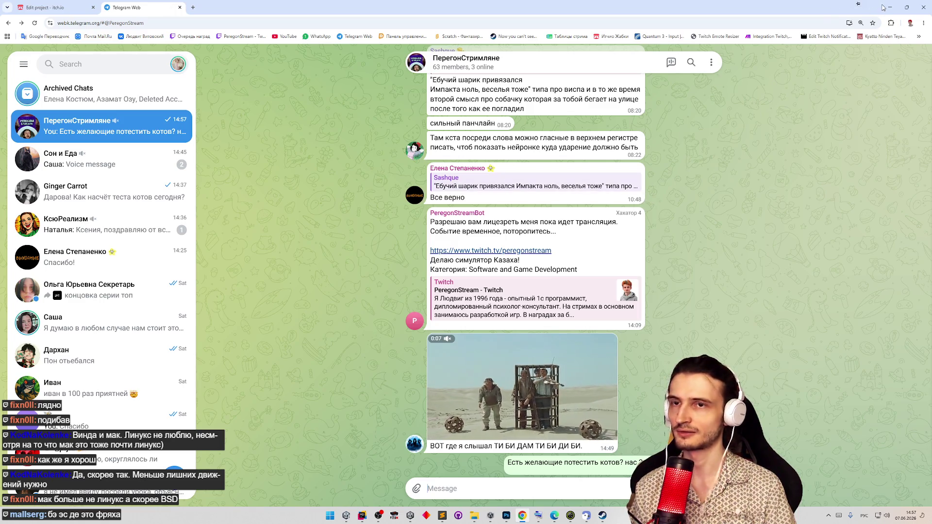
pyautogui.click(887, 7)
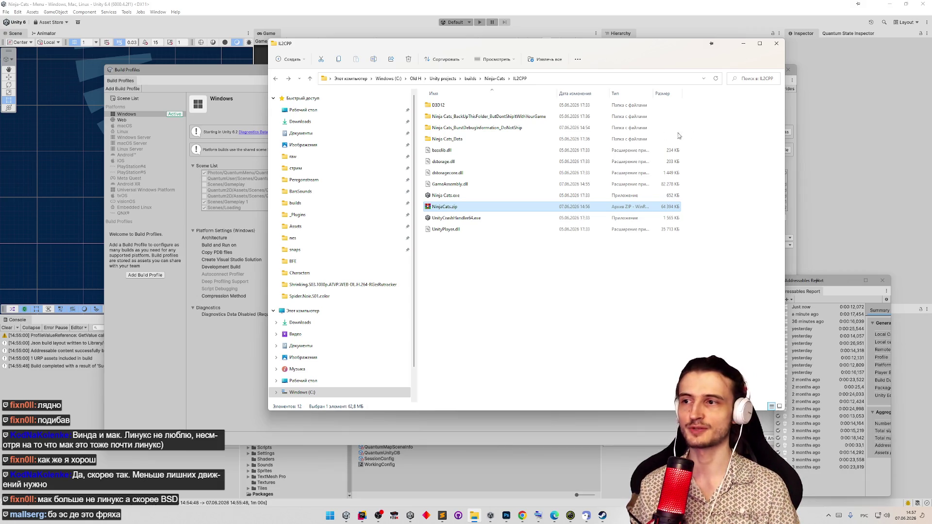
# - Close Build Profiles, select NinjaCats.zip in the build folder, and open itch.io's edit page in a new tab
pyautogui.click(233, 71)
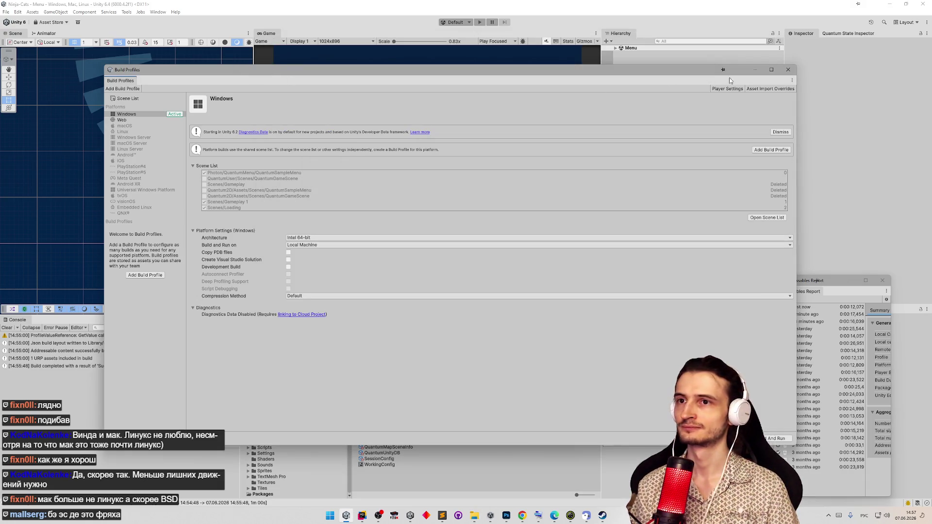
pyautogui.click(788, 72)
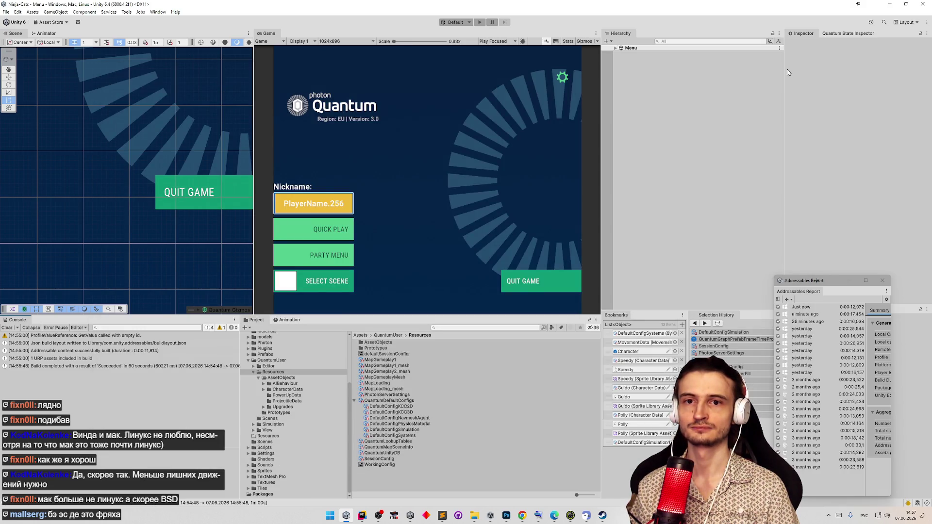
pyautogui.click(474, 517)
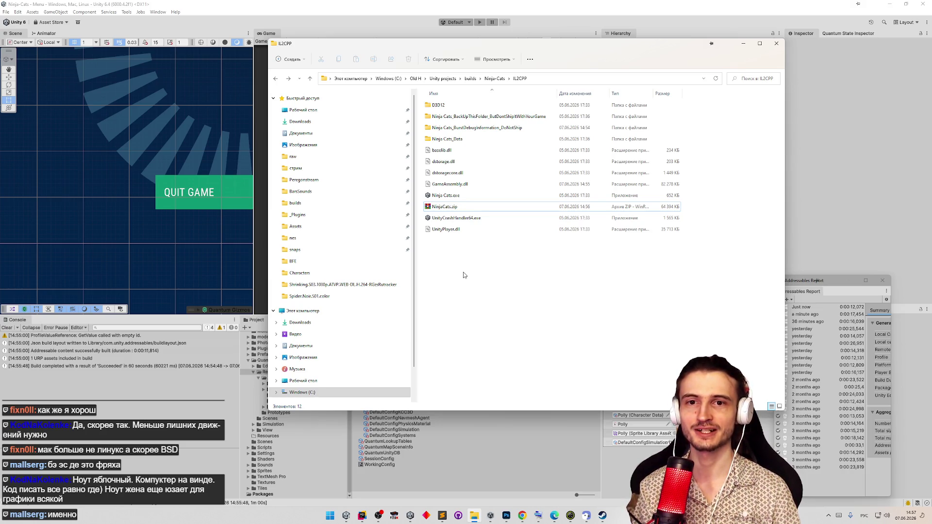
pyautogui.click(475, 208)
pyautogui.click(522, 516)
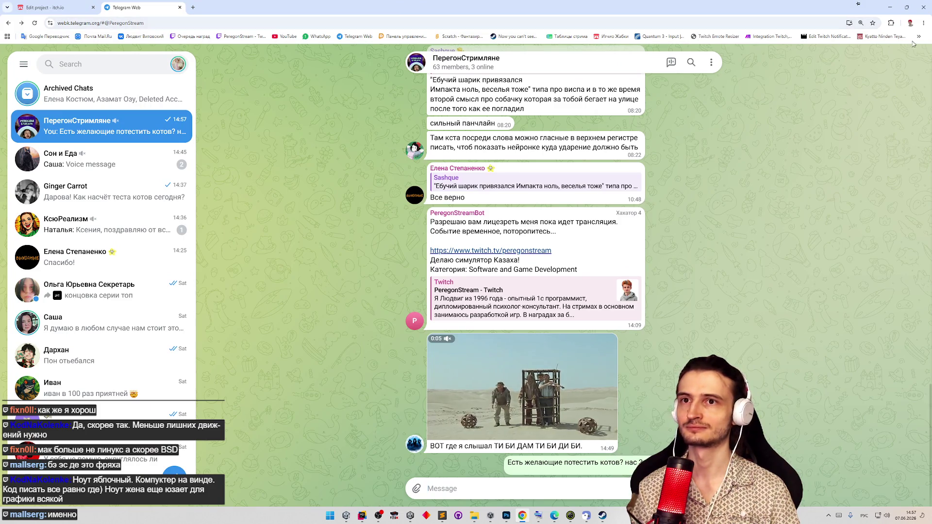
pyautogui.middleClick(612, 37)
# - Upload NinjaCats.zip to the Ninja cats project's files on itch.io
pyautogui.click(254, 3)
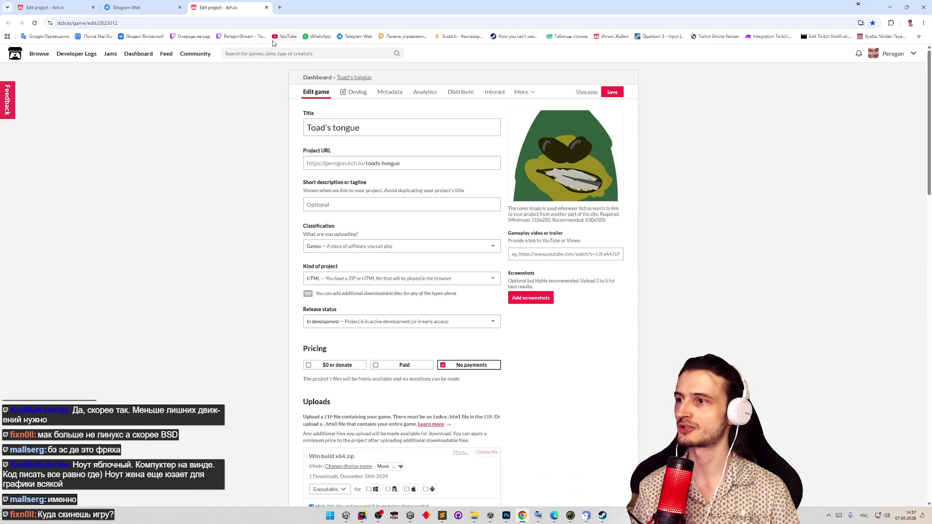
pyautogui.scroll(-10, 287, 187)
pyautogui.scroll(3, 311, 199)
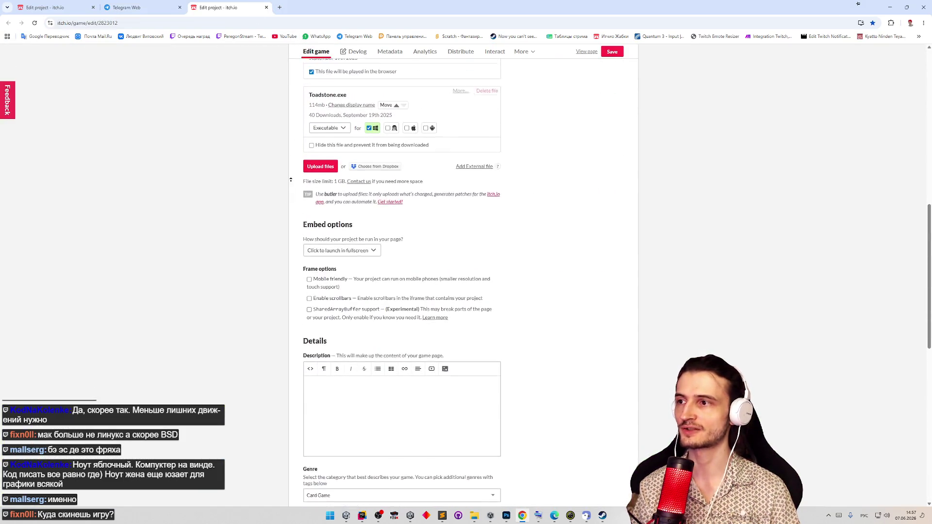
pyautogui.scroll(1, 510, 195)
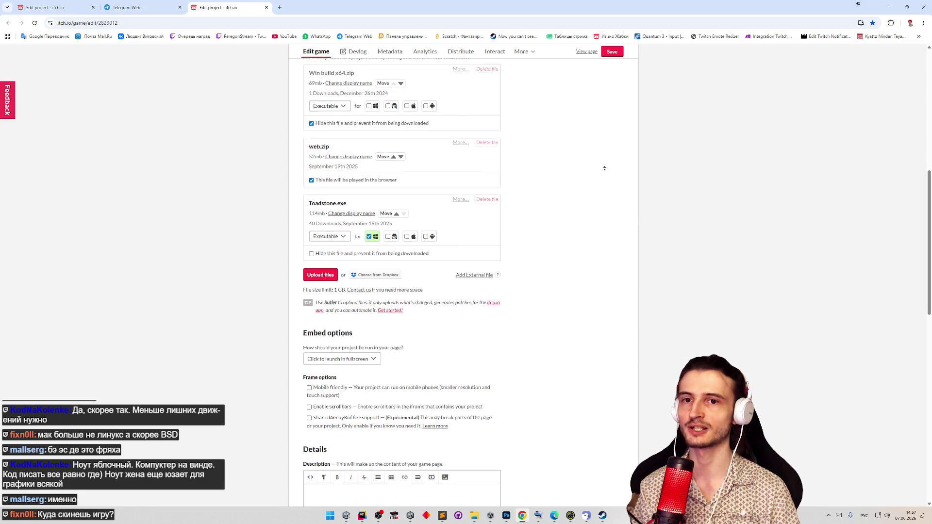
pyautogui.hotkey('ctrl', '1')
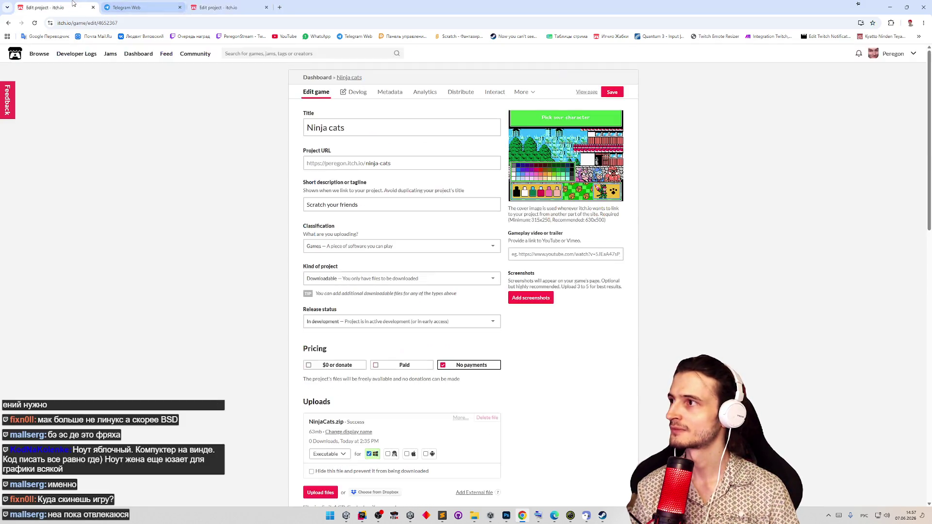
pyautogui.scroll(-3, 648, 275)
pyautogui.scroll(-1, 648, 275)
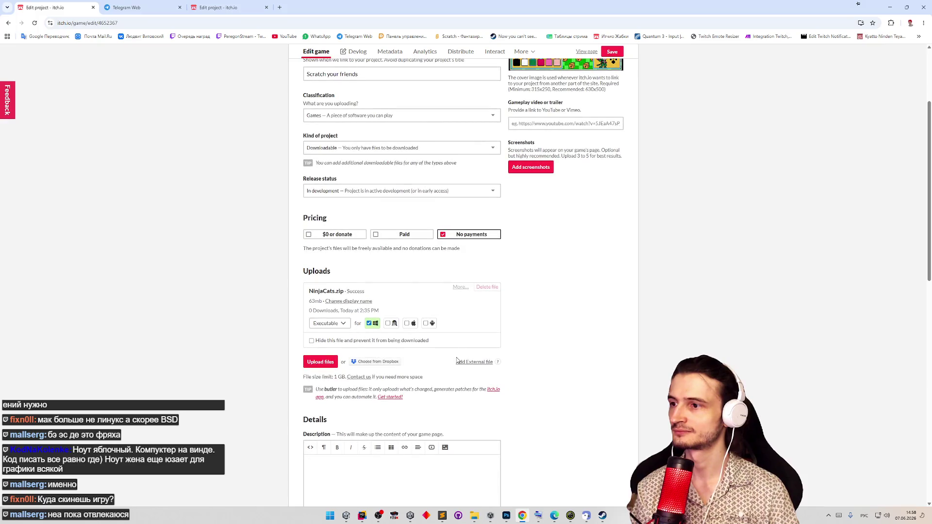
pyautogui.click(321, 362)
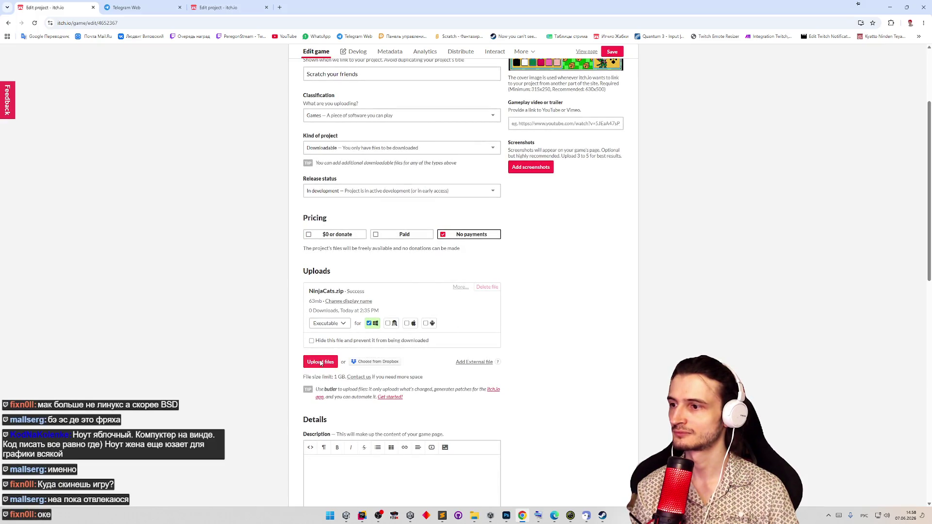
pyautogui.doubleClick(379, 266)
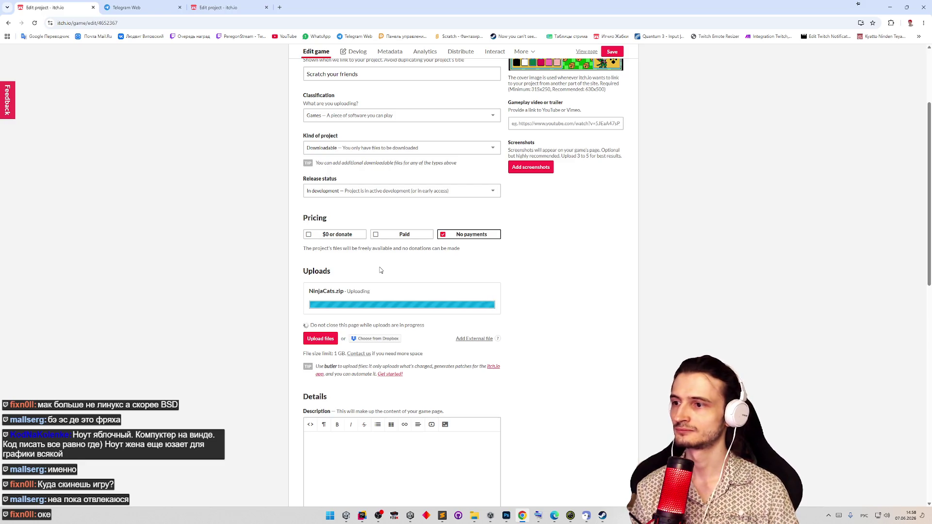
# - Save the Ninja cats project and view its game page
pyautogui.scroll(-1, 555, 345)
pyautogui.scroll(-15, 555, 345)
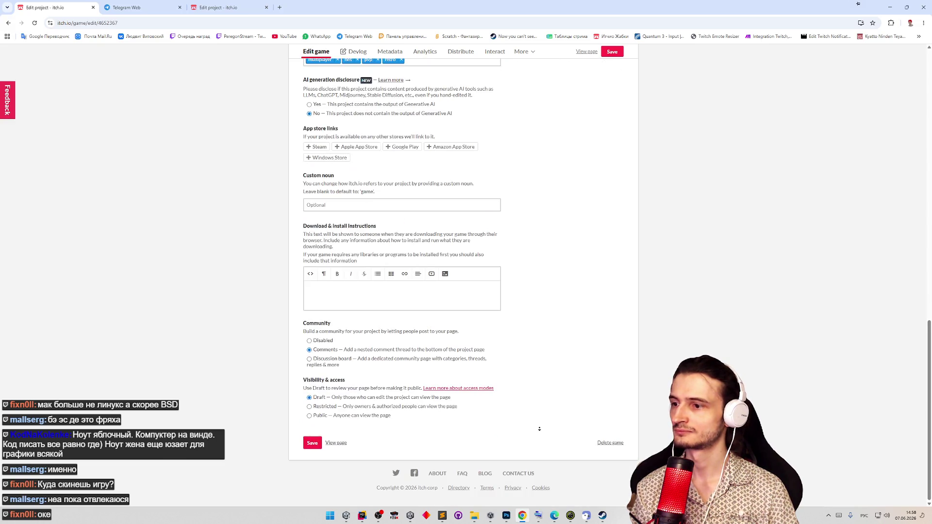
pyautogui.click(312, 443)
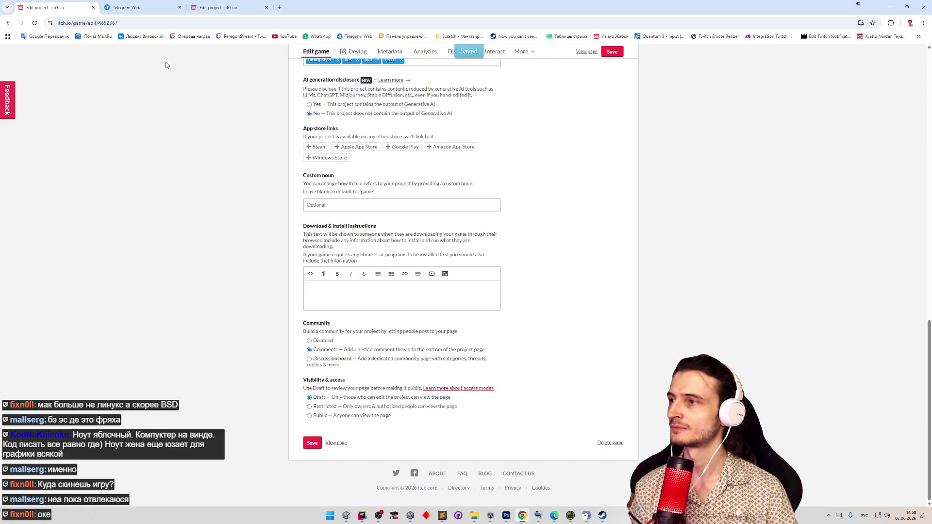
pyautogui.click(336, 442)
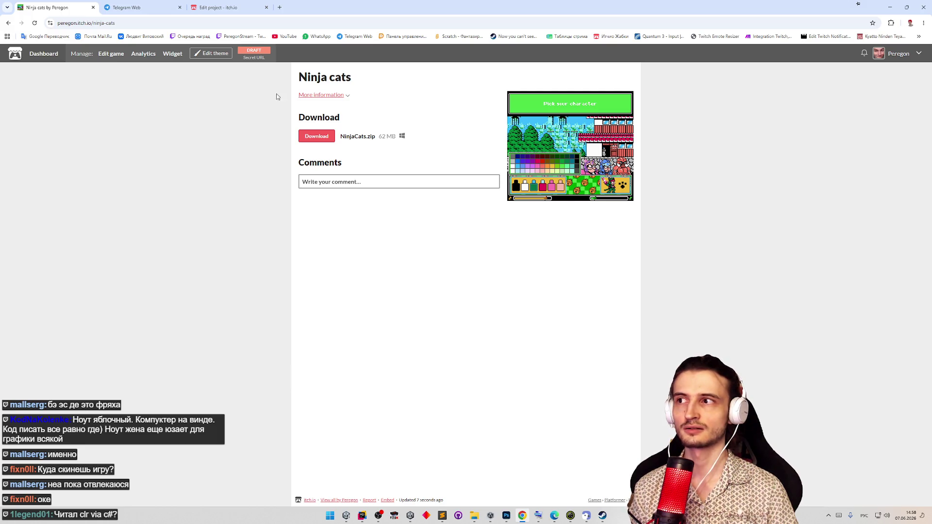
# - Select the Ninja cats page address in the address bar, then dismiss the suggestions
pyautogui.click(249, 28)
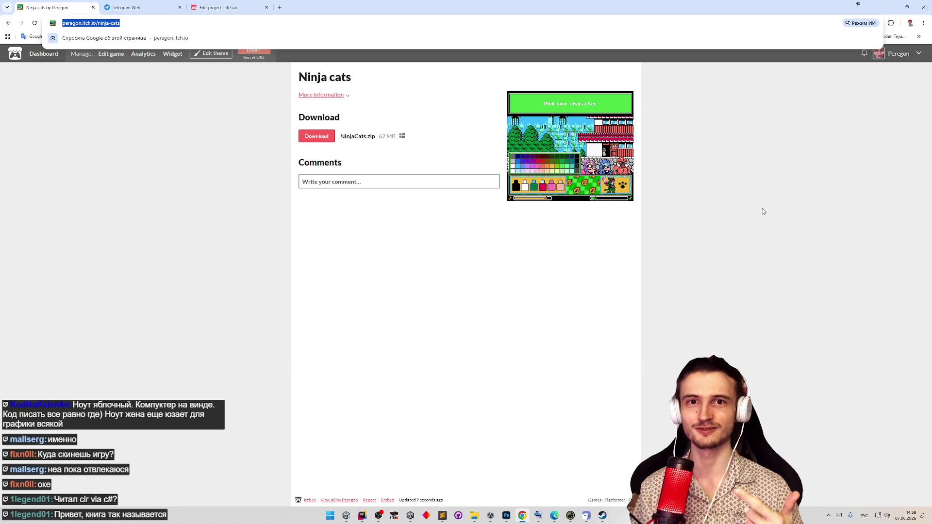
pyautogui.click(763, 211)
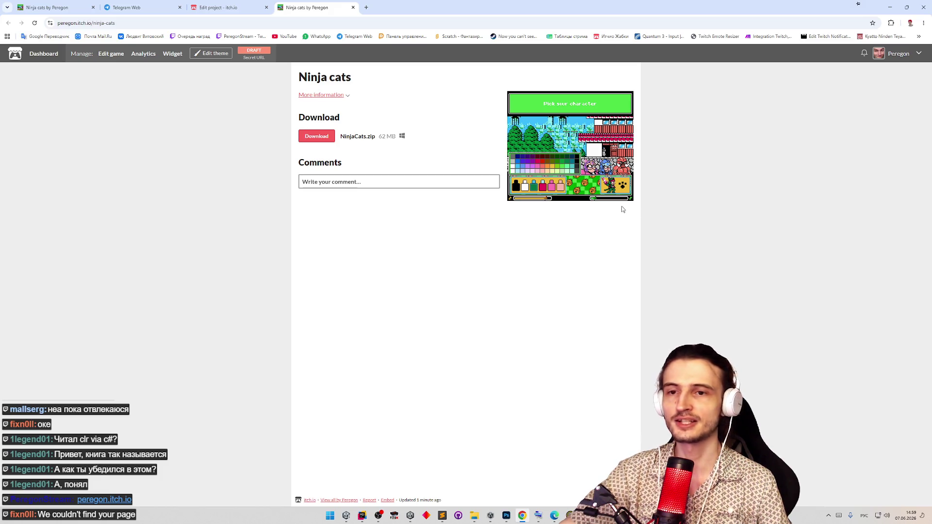
# - Open a blank new tab and look through the hidden bookmarks overflow list
pyautogui.click(367, 8)
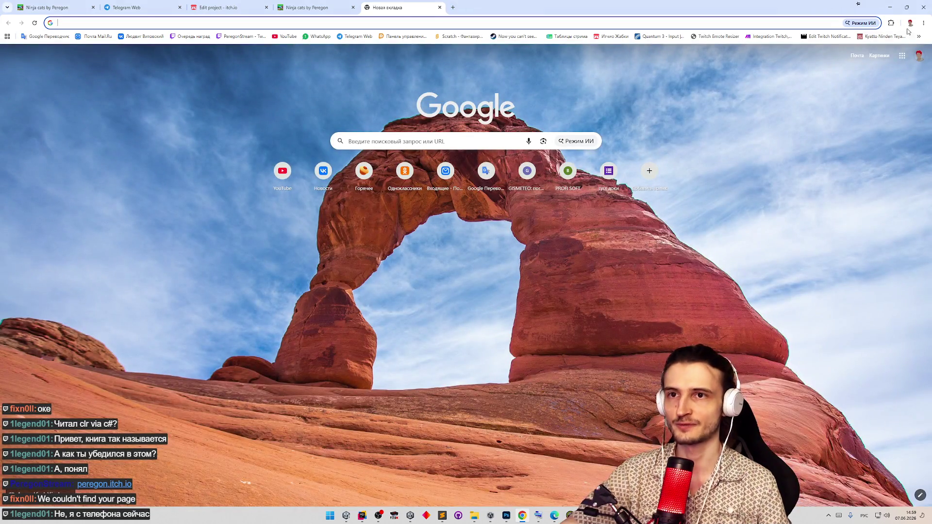
pyautogui.click(919, 37)
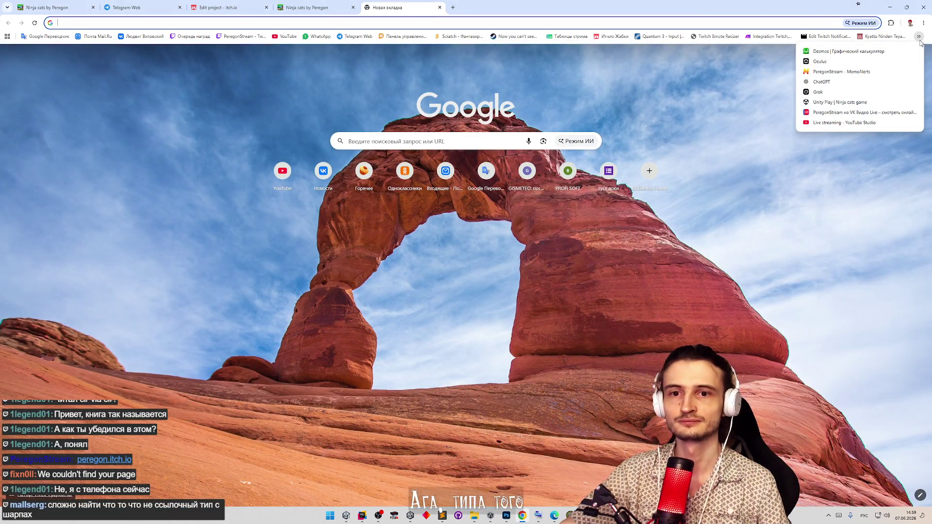
pyautogui.click(919, 39)
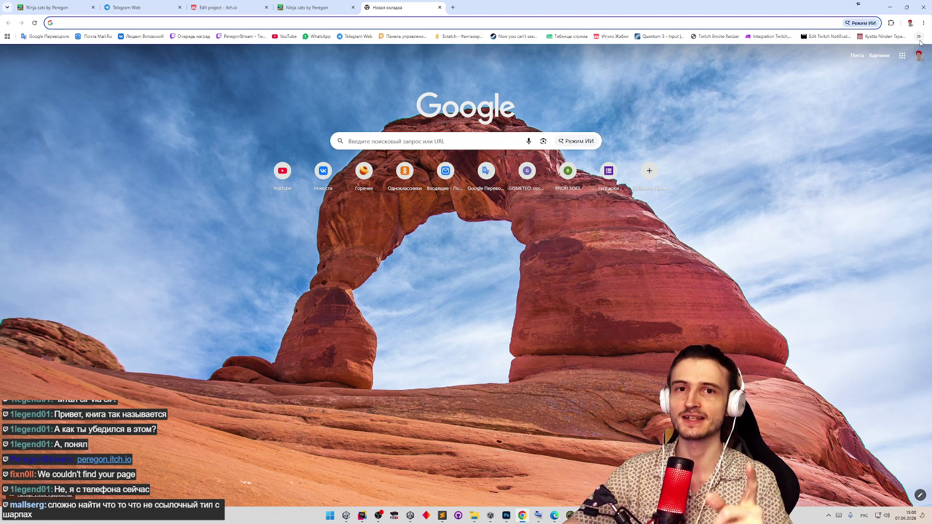
pyautogui.click(921, 38)
pyautogui.click(921, 39)
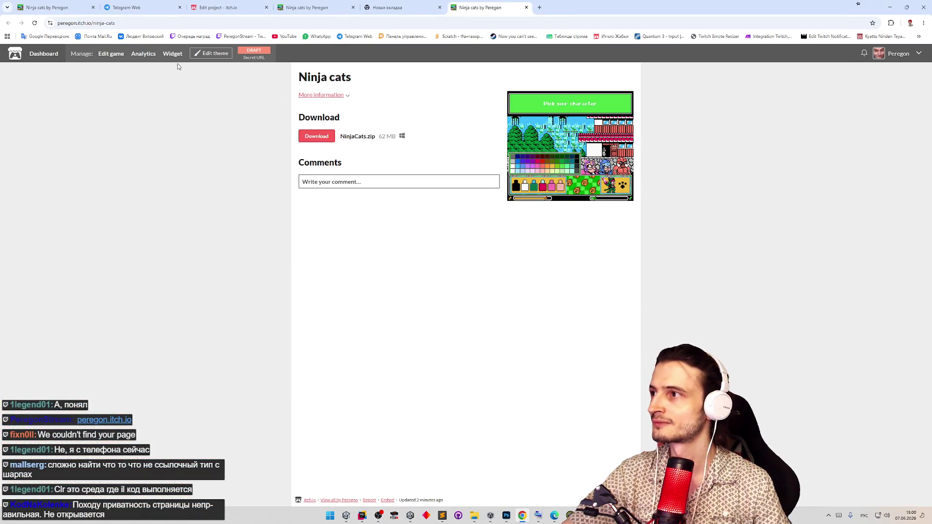
# - Load the game page address in an incognito window to confirm it shows not found
pyautogui.click(135, 23)
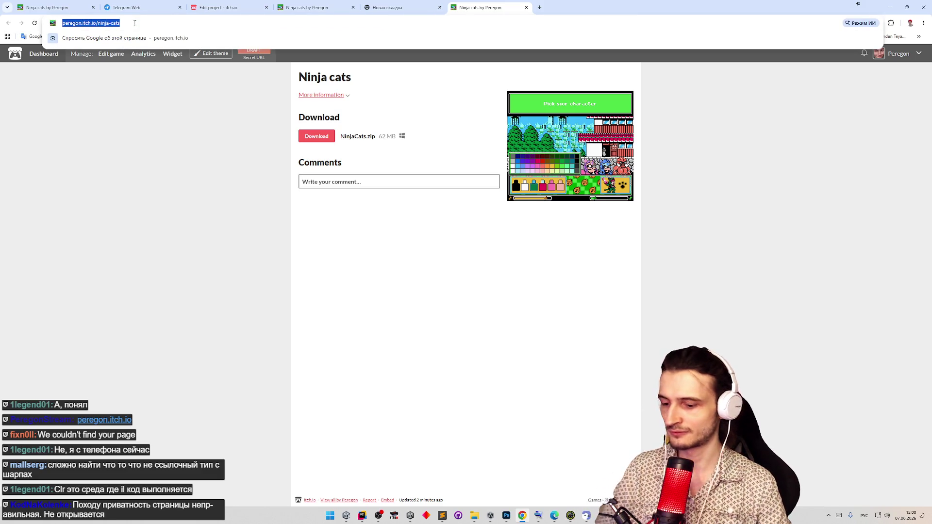
pyautogui.hotkey('ctrl', 'shift', 'n')
pyautogui.write('https://peregon.itch.io/ninja-cats')
pyautogui.press('Return')
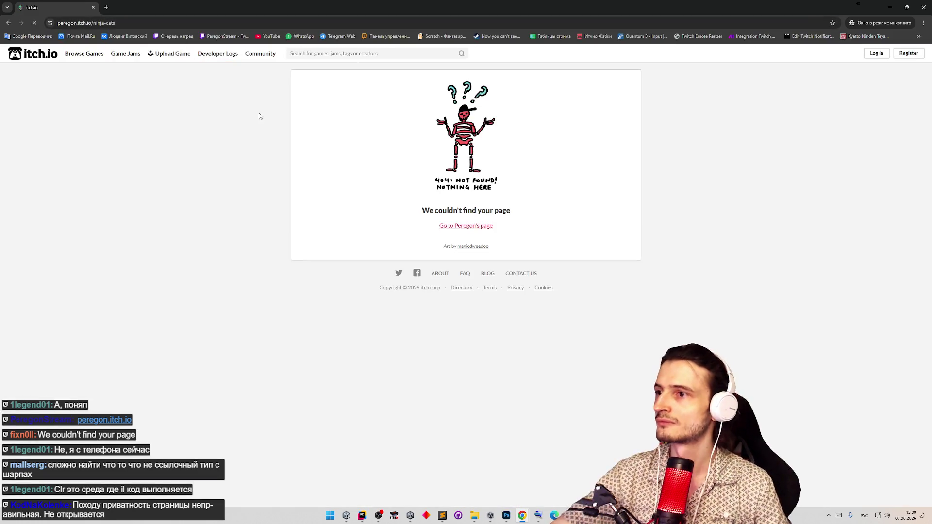
pyautogui.click(93, 7)
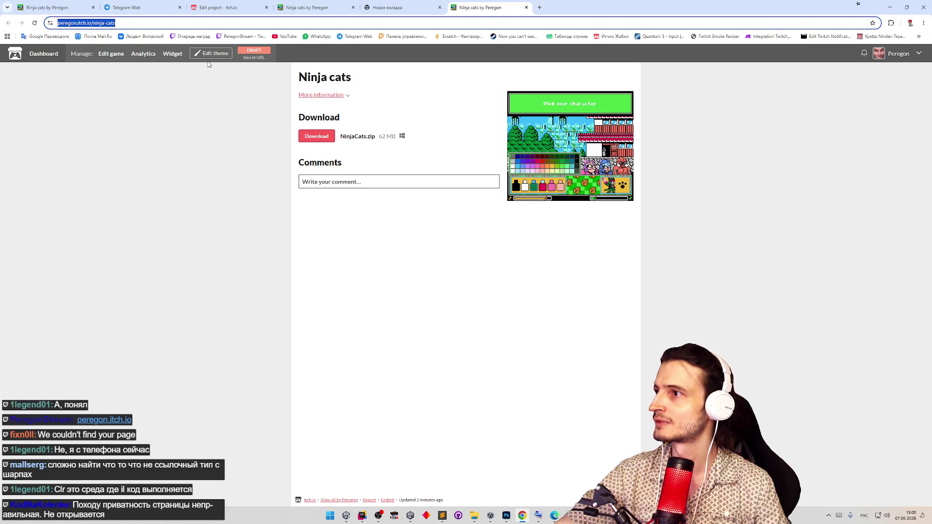
# - Set the Ninja cats project visibility to Public, save, and view the published page
pyautogui.click(106, 57)
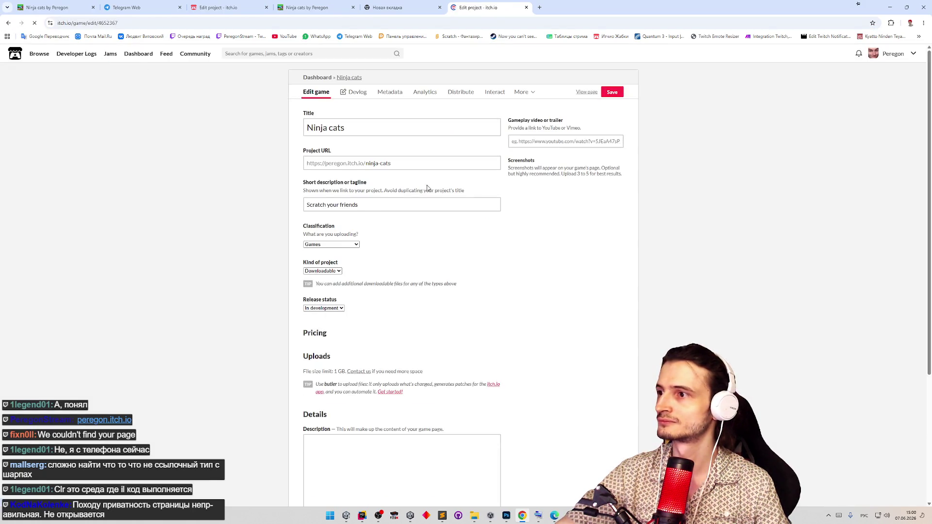
pyautogui.scroll(-15, 541, 373)
pyautogui.click(325, 416)
pyautogui.scroll(5, 542, 379)
pyautogui.scroll(10, 546, 371)
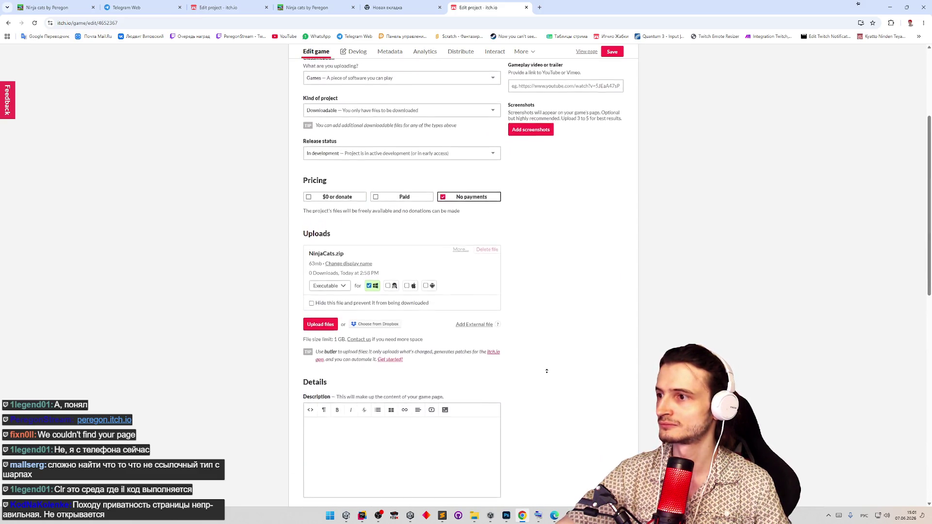
pyautogui.scroll(-20, 548, 376)
pyautogui.click(312, 444)
pyautogui.click(335, 444)
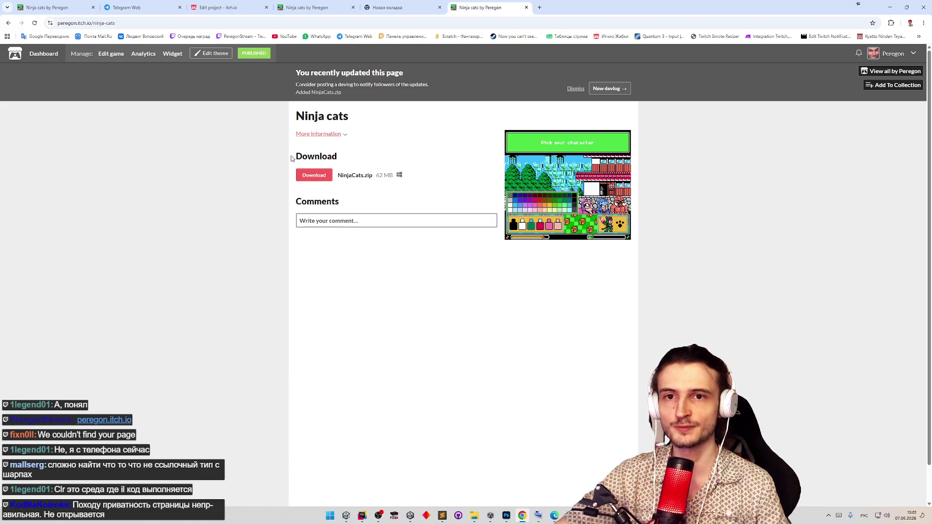
# - Bring up Discord from the hidden tray icons
pyautogui.click(829, 515)
pyautogui.click(851, 480)
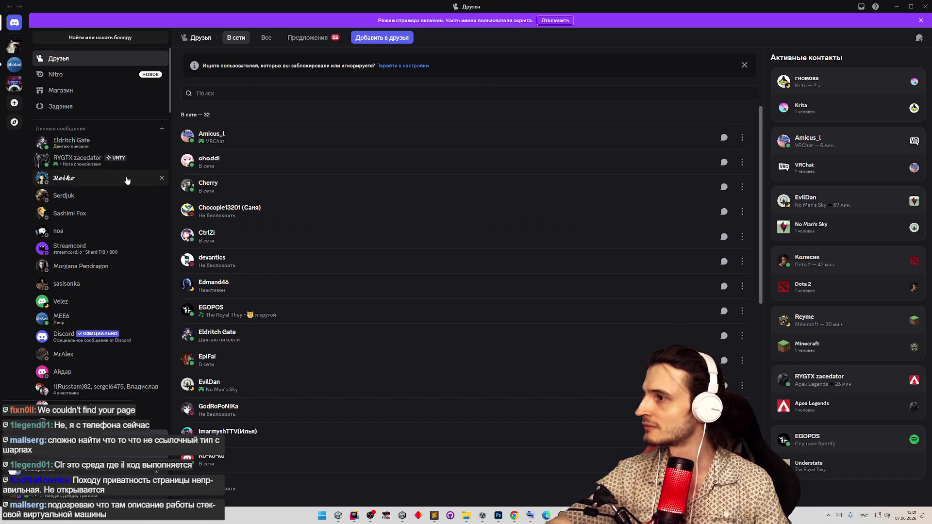
pyautogui.scroll(-4, 127, 181)
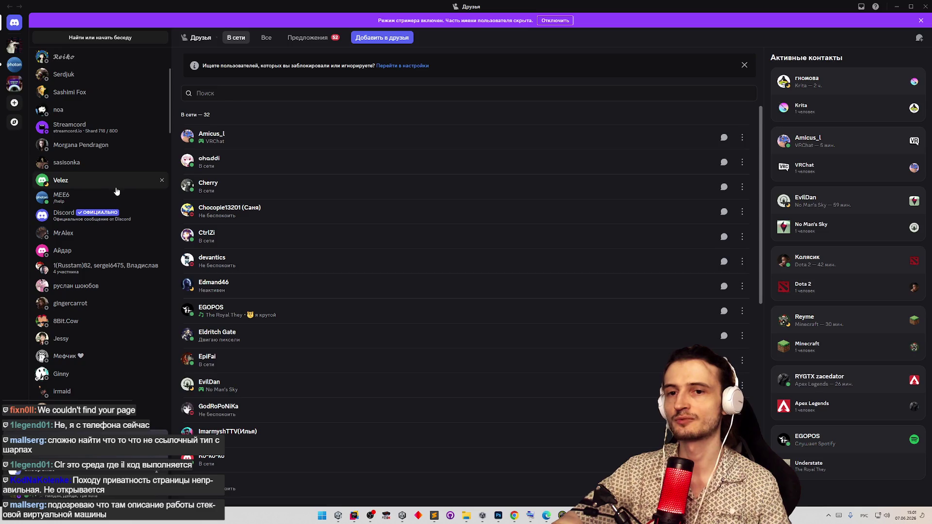
pyautogui.scroll(4, 121, 191)
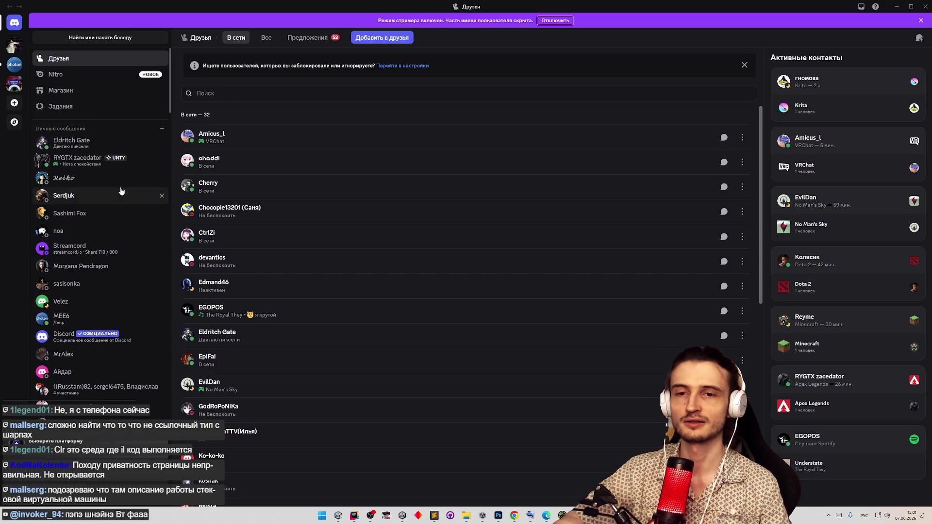
pyautogui.scroll(-10, 123, 180)
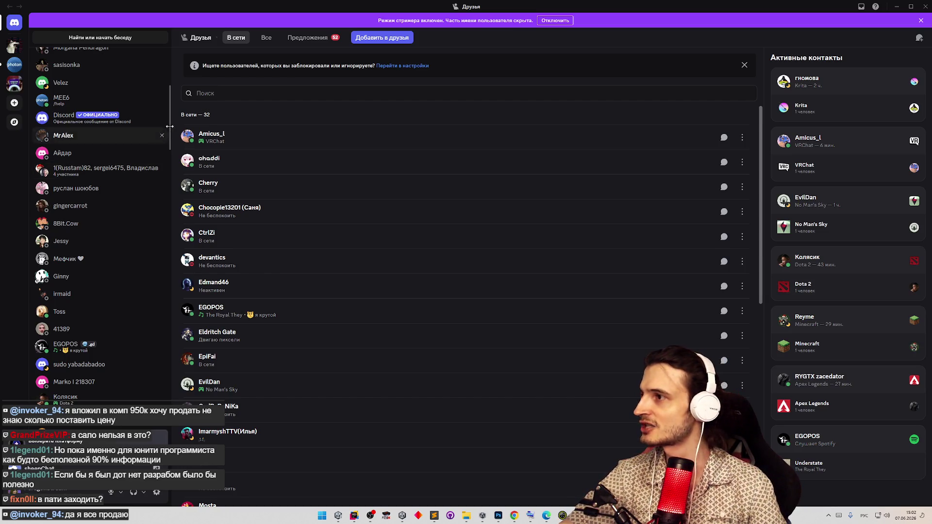
pyautogui.scroll(2, 170, 121)
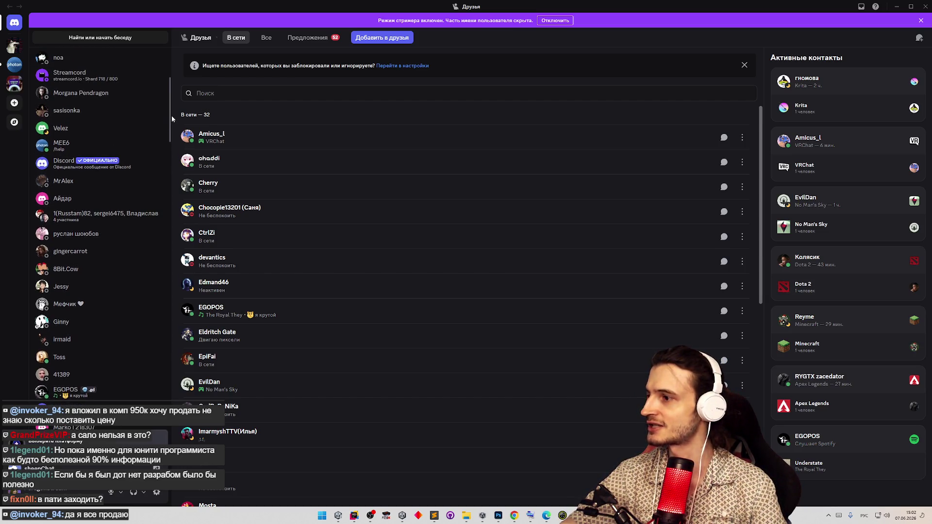
pyautogui.click(67, 360)
# - Send the DM 'Дарова, как насчет теста котов?' in Discord
pyautogui.write('Дарова, как нас')
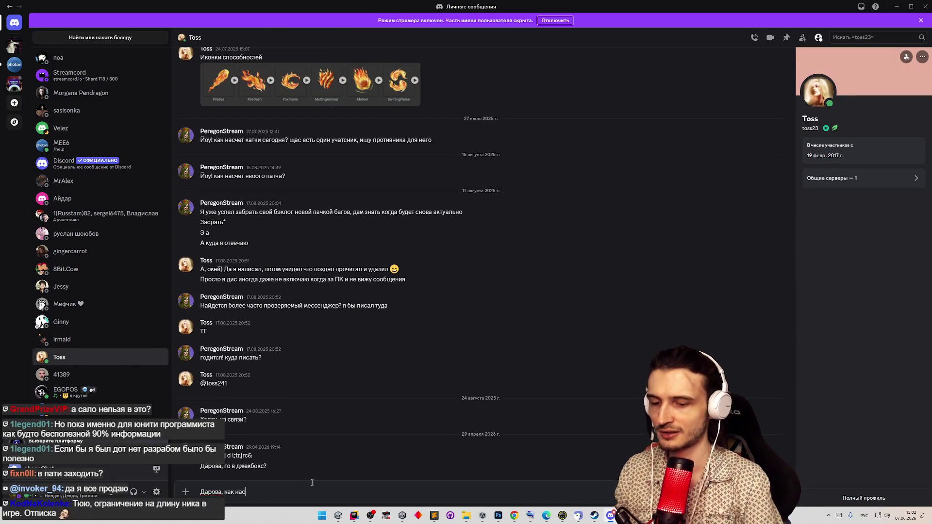
pyautogui.write('чет теста кото')
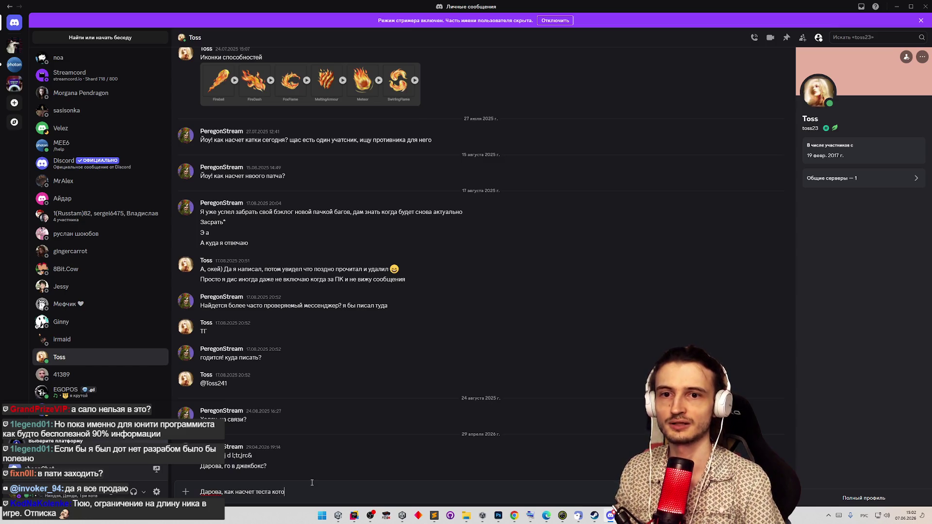
pyautogui.write('в?')
pyautogui.press('Return')
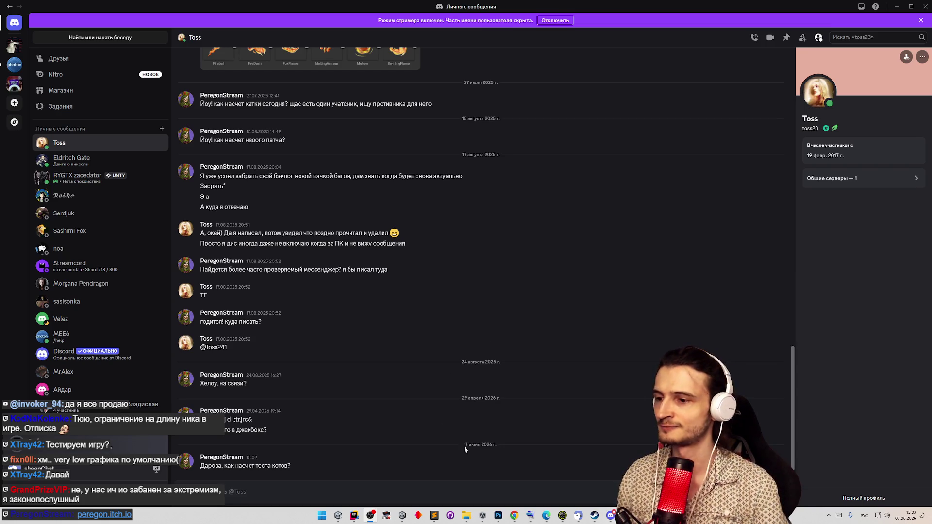
pyautogui.click(338, 515)
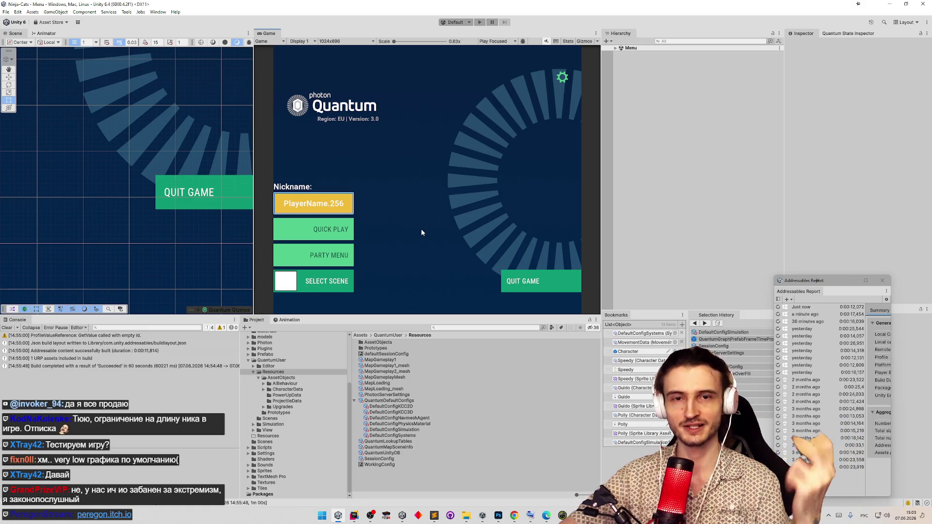
# - Widen the right and lower Unity panels and close the Addressables Report window
pyautogui.hotkey('alt', 'Tab')
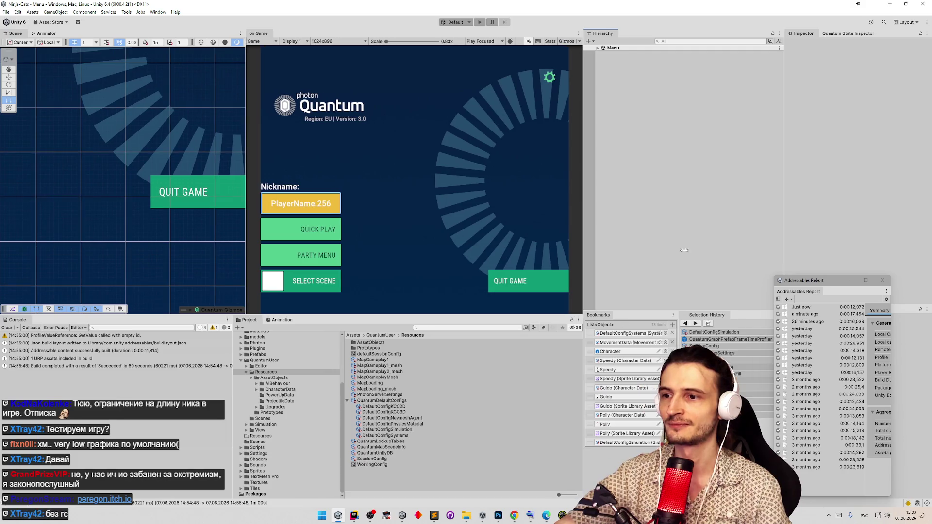
pyautogui.moveTo(601, 190); pyautogui.dragTo(584, 189)
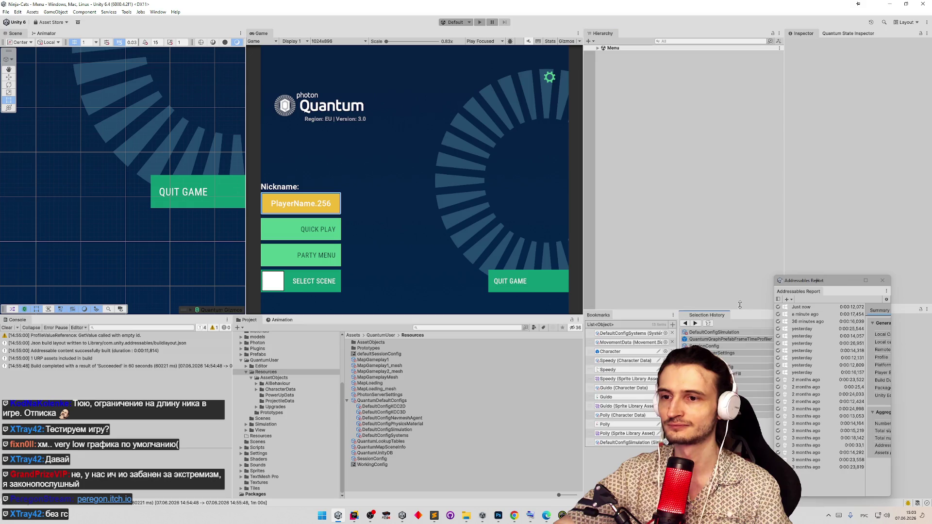
pyautogui.moveTo(741, 312); pyautogui.dragTo(741, 303)
pyautogui.click(881, 282)
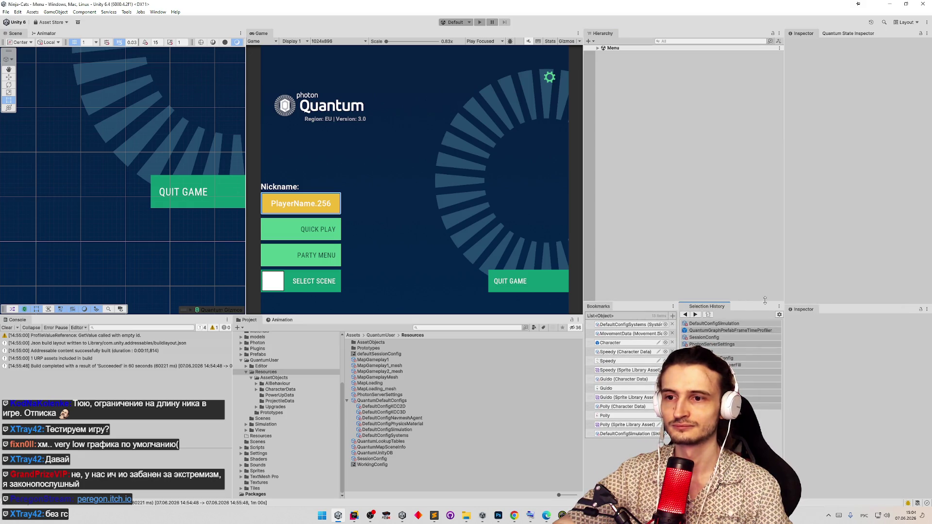
pyautogui.moveTo(529, 314); pyautogui.dragTo(535, 304)
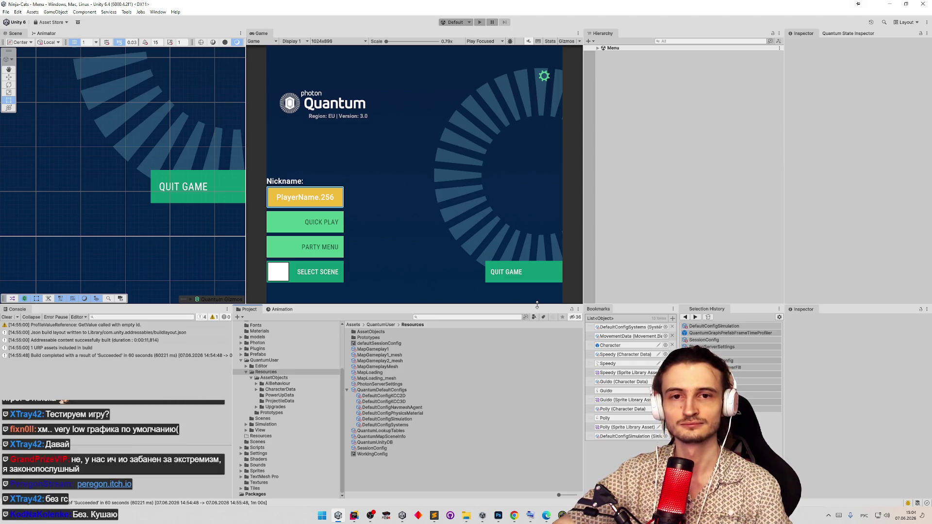
pyautogui.click(529, 234)
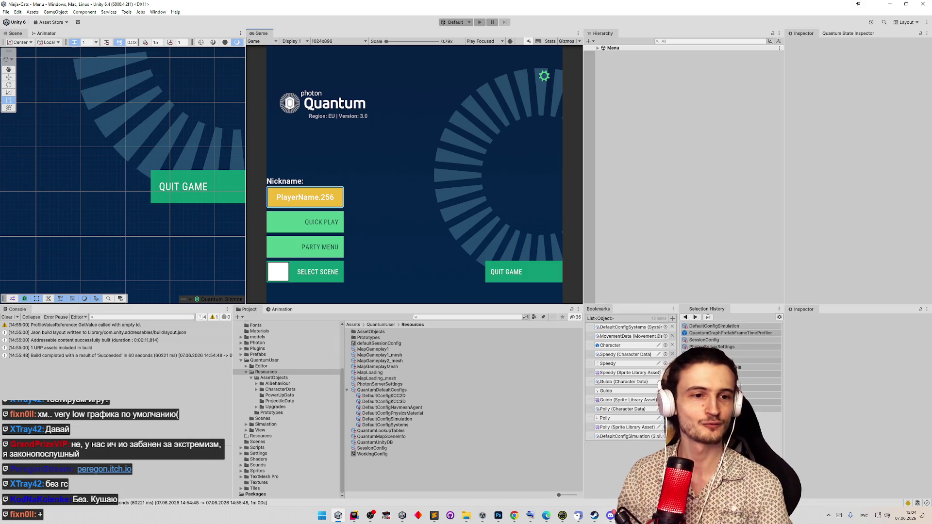
pyautogui.click(474, 176)
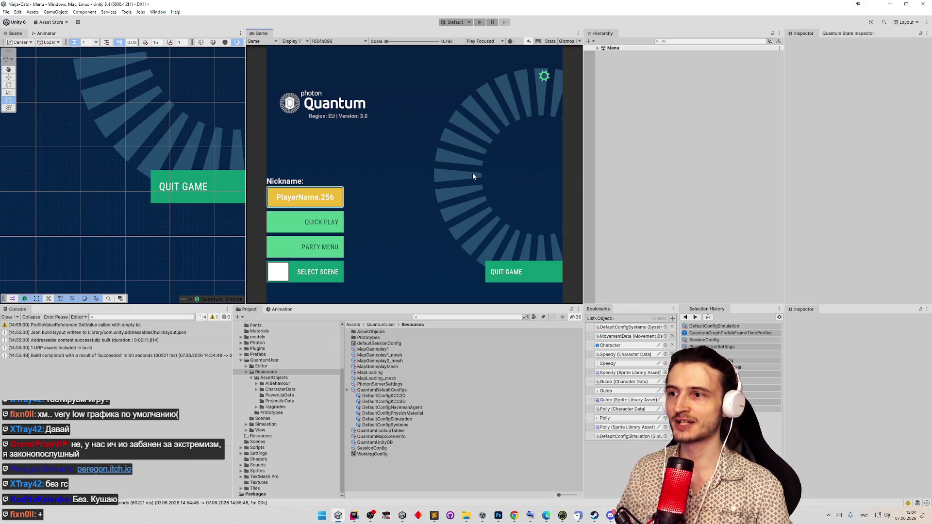
# - Enter Play mode with Ctrl+P and start a QUICK PLAY match to reach character selection
pyautogui.hotkey('ctrl', 'p')
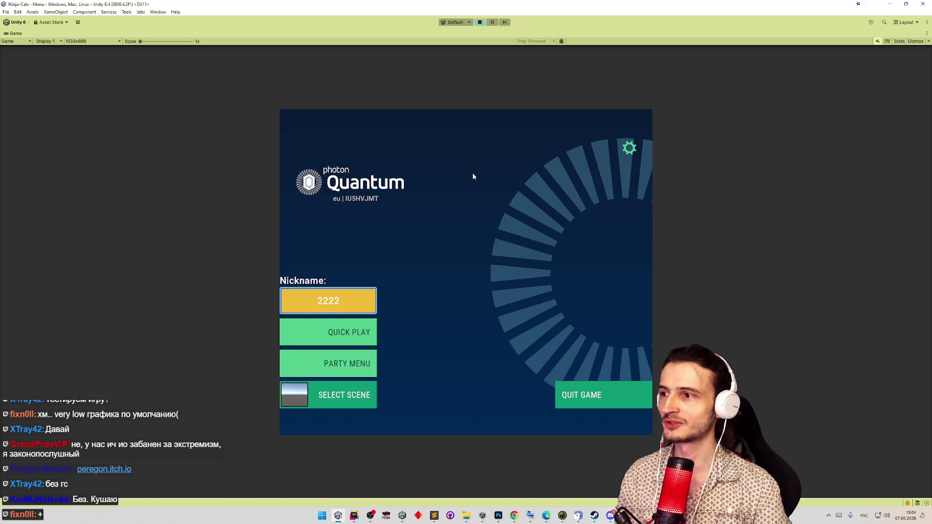
pyautogui.click(358, 322)
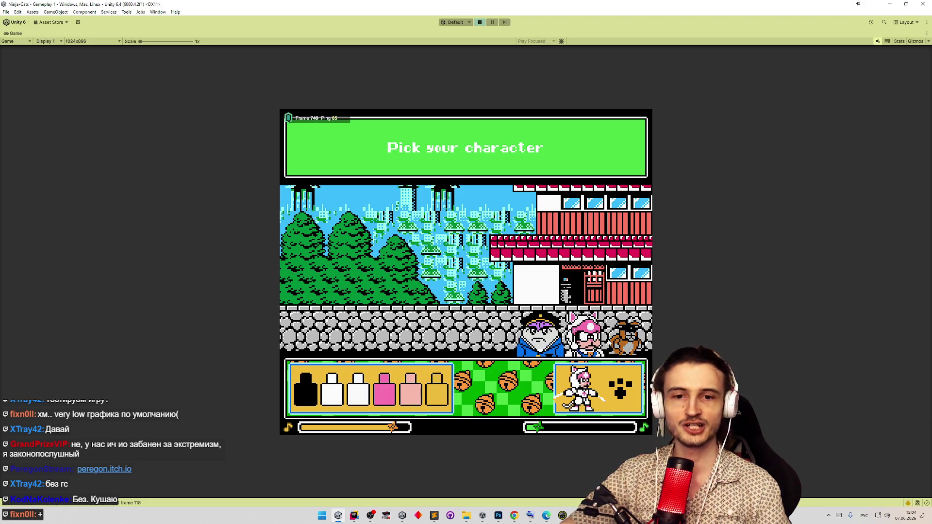
# - Back in the running game, browse the orange and blue-capped characters, then settle on the pink cat
pyautogui.hotkey('alt', 'Tab')
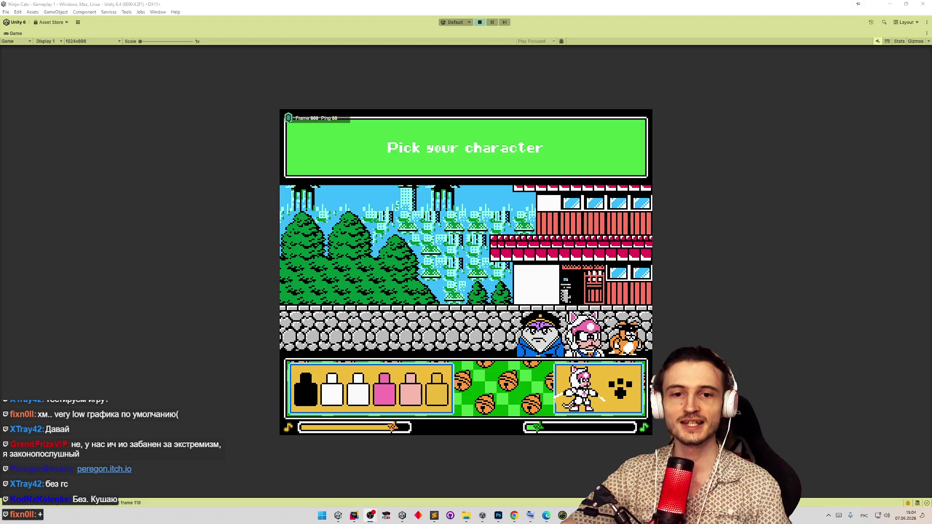
pyautogui.click(589, 326)
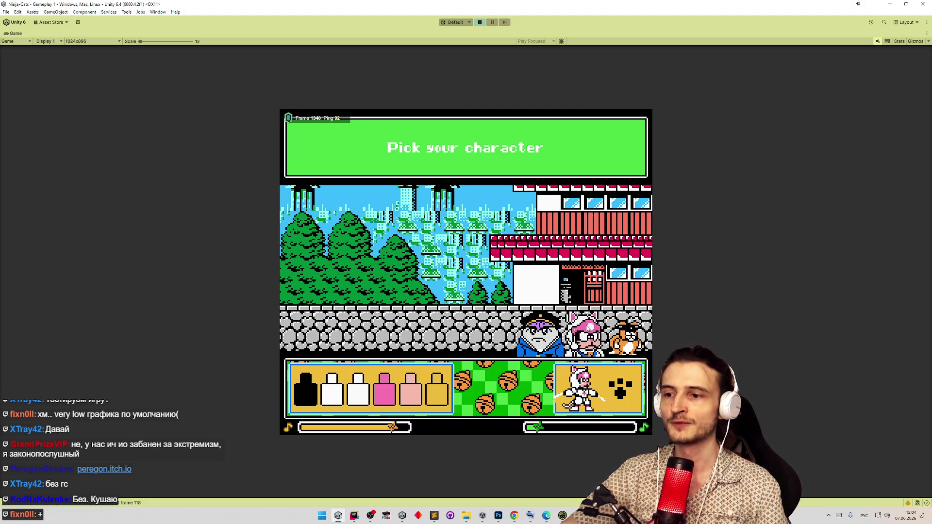
pyautogui.click(623, 344)
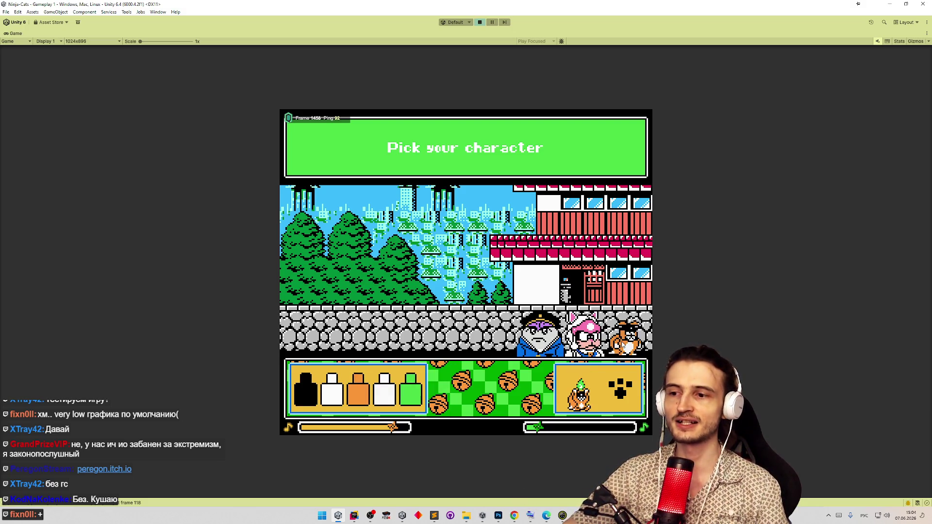
pyautogui.click(558, 342)
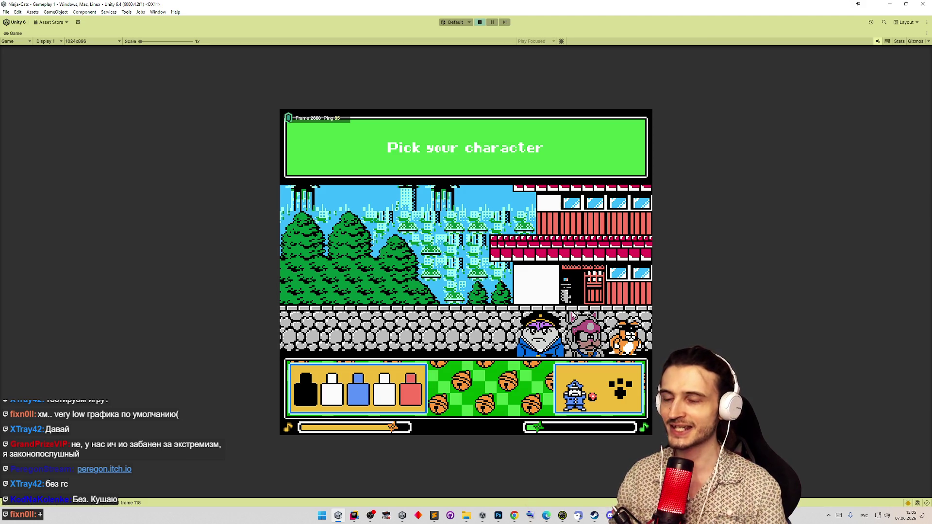
pyautogui.press('Right')
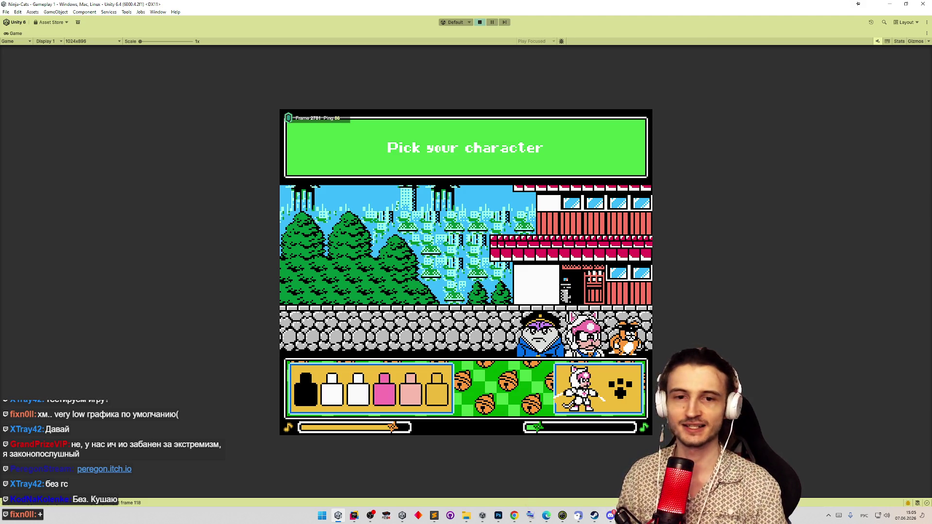
# - Recolour the pink cat's third swatch green and confirm it as the character
pyautogui.click(357, 387)
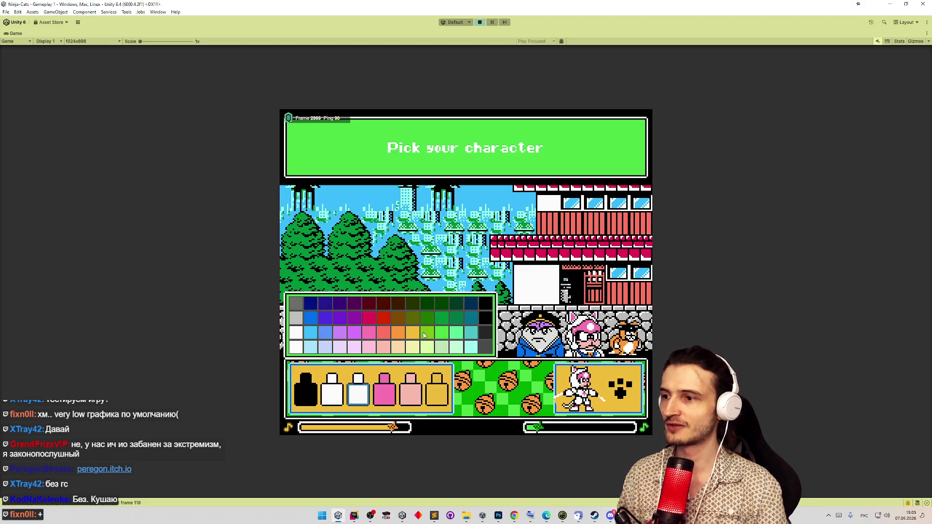
pyautogui.click(425, 335)
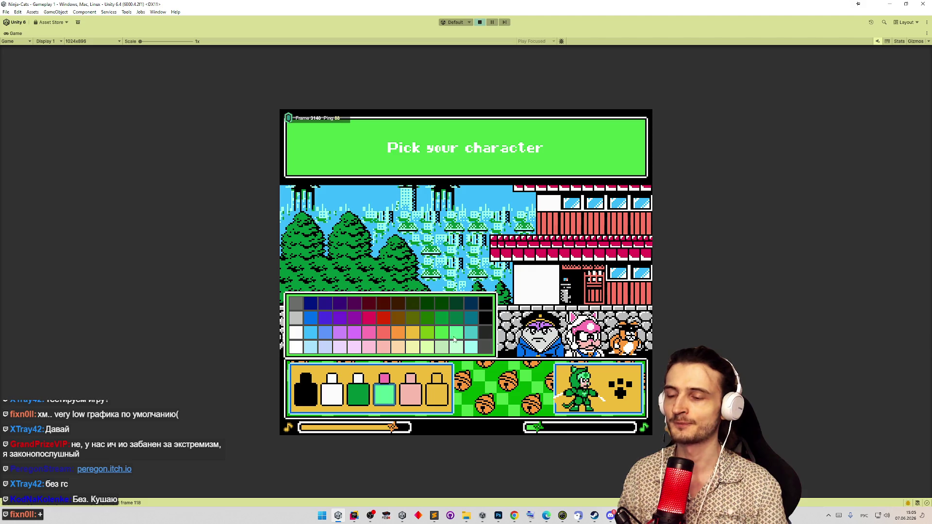
pyautogui.click(619, 394)
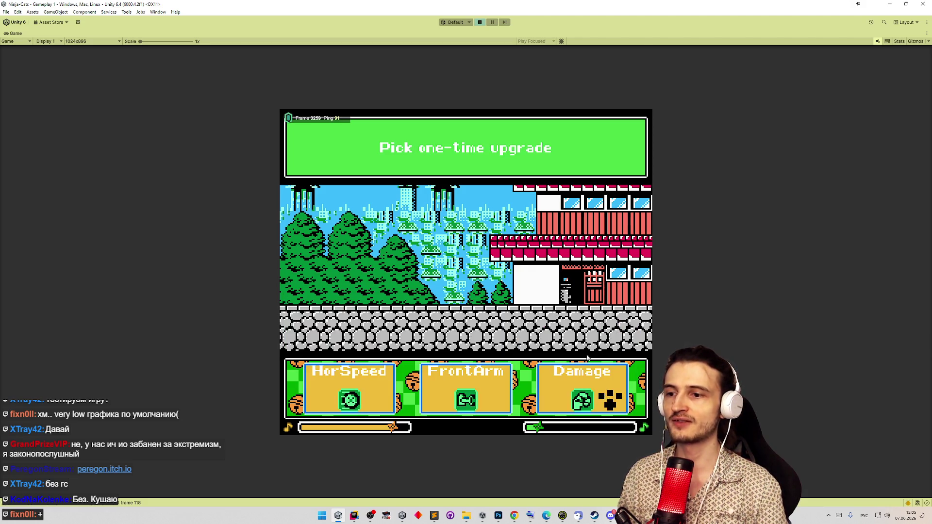
# - Take an upgrade to start the match, then walk and jump the green cat over the red creature
pyautogui.click(586, 366)
pyautogui.press('m')
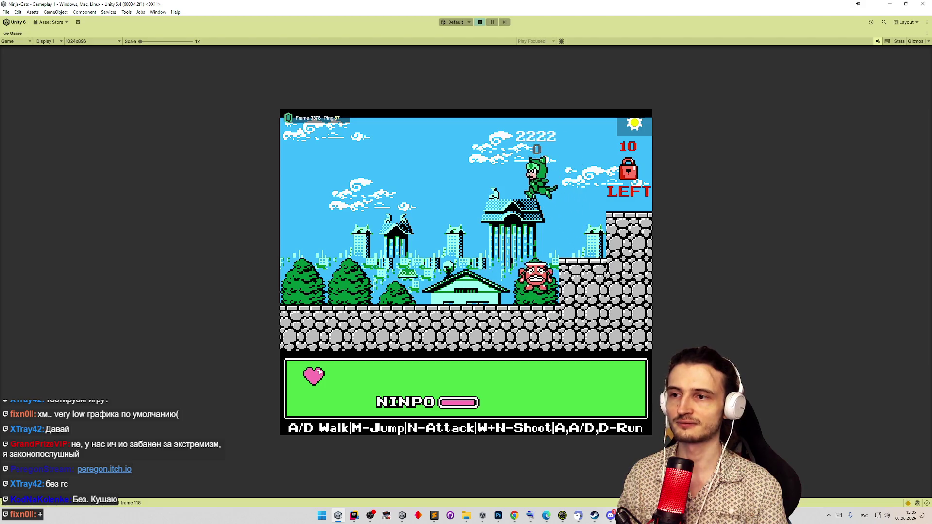
pyautogui.press('a')
pyautogui.press('d')
pyautogui.press('m')
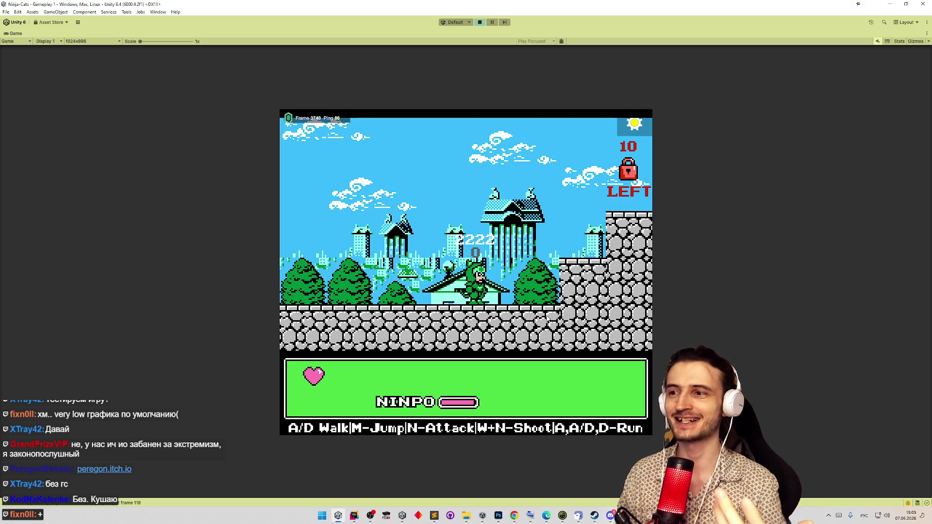
pyautogui.press('a')
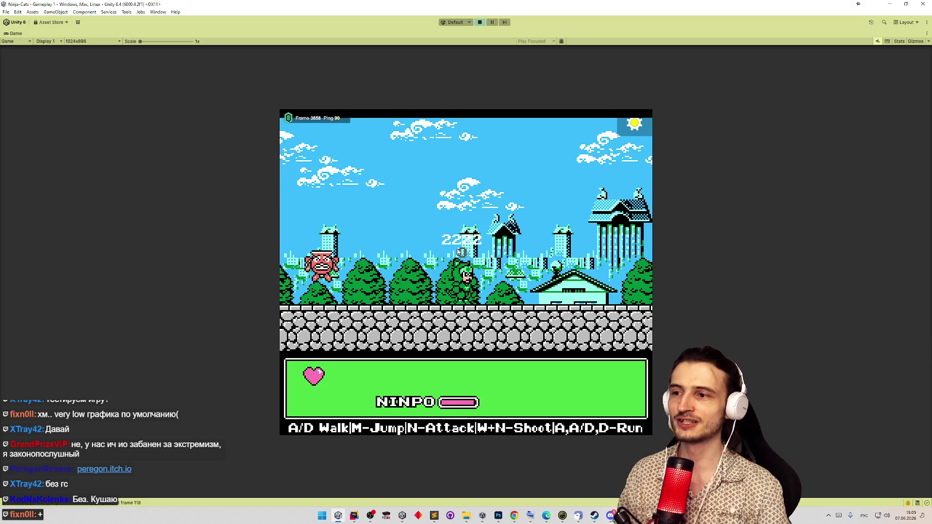
pyautogui.press('m')
pyautogui.press('a')
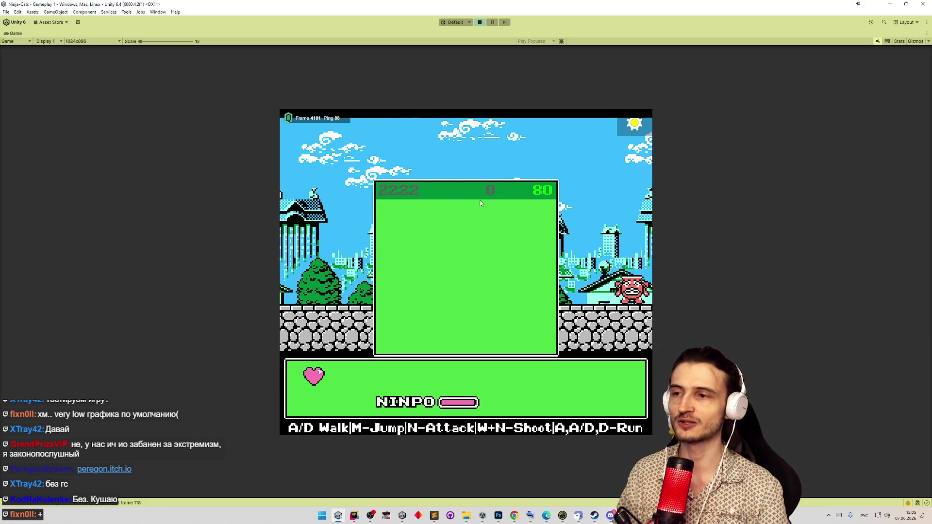
# - Walk the cat right onto the stone ledge, jump toward the LEFT lock, and land back up high
pyautogui.press('d')
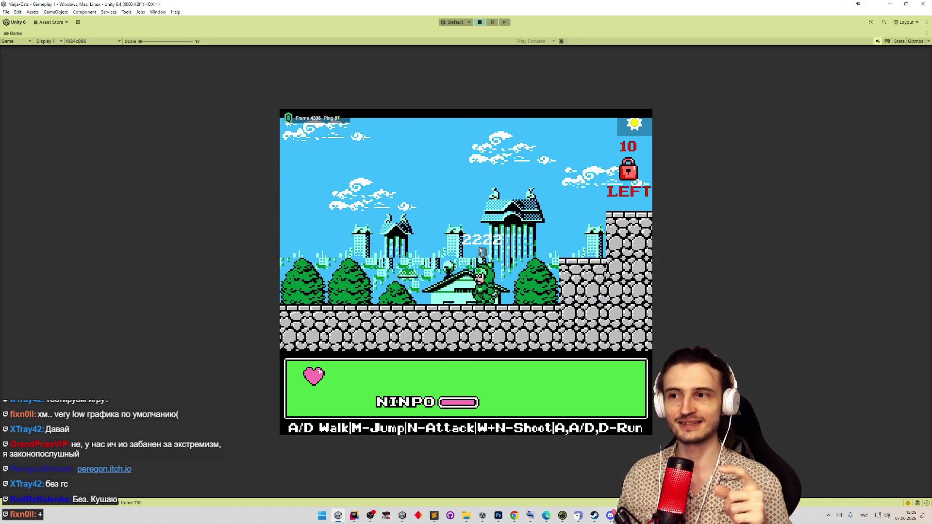
pyautogui.press('m')
pyautogui.press('d')
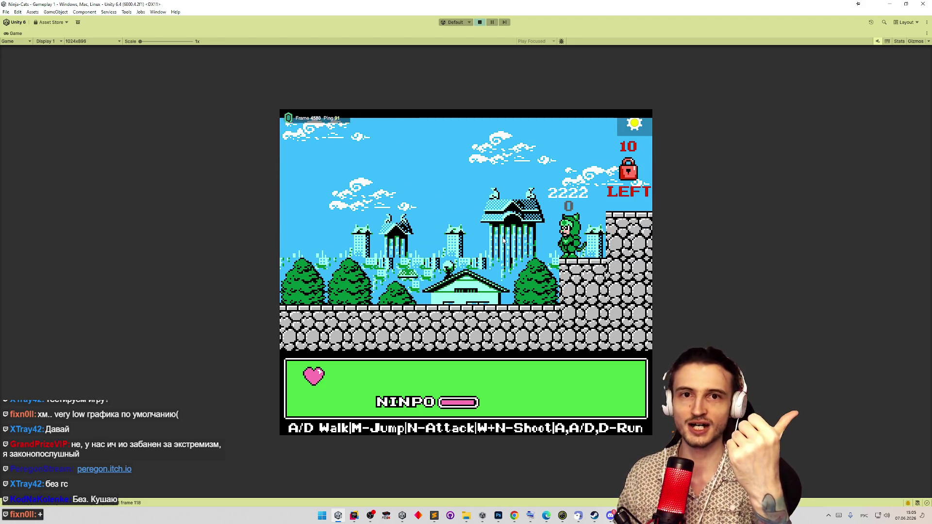
pyautogui.press('m')
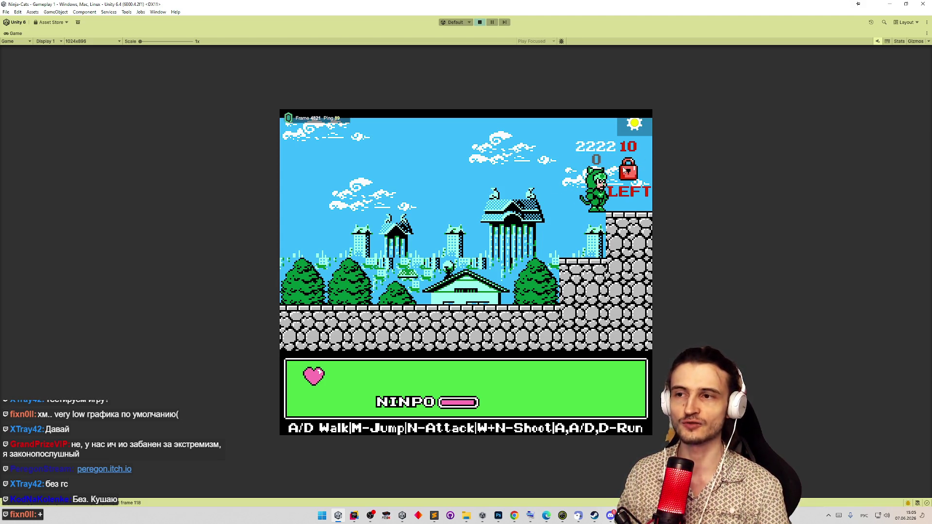
pyautogui.press('a')
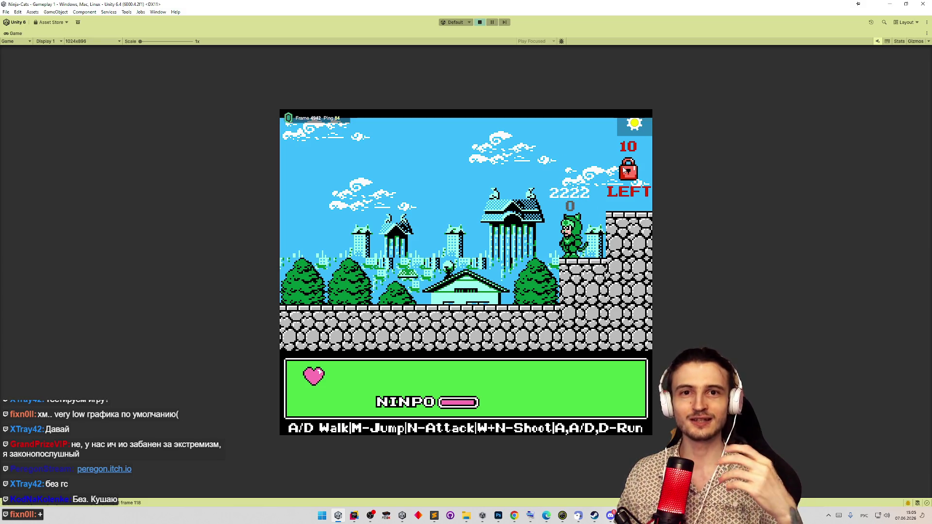
pyautogui.press('a')
pyautogui.press('d')
pyautogui.press('m')
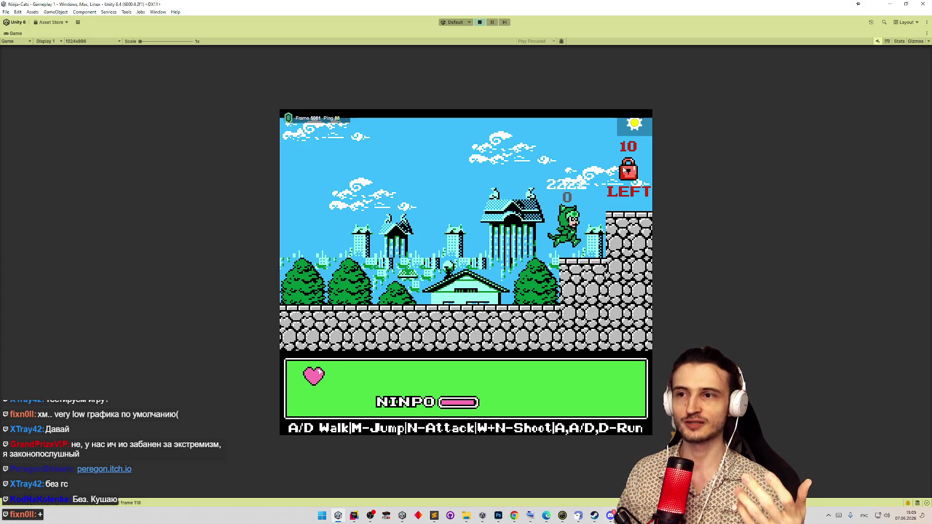
pyautogui.press('d')
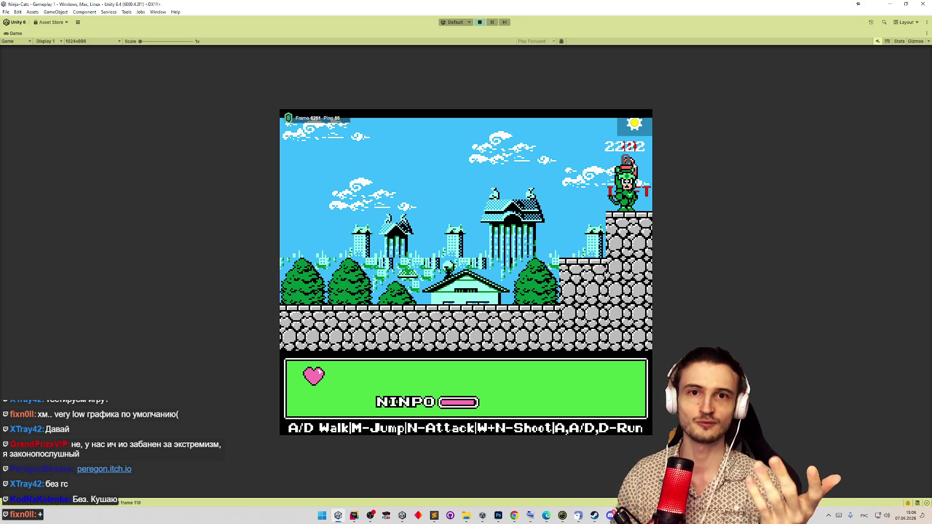
# - Hop the cat between the lower step and upper ledge, then walk and jump it left through the level
pyautogui.press('a')
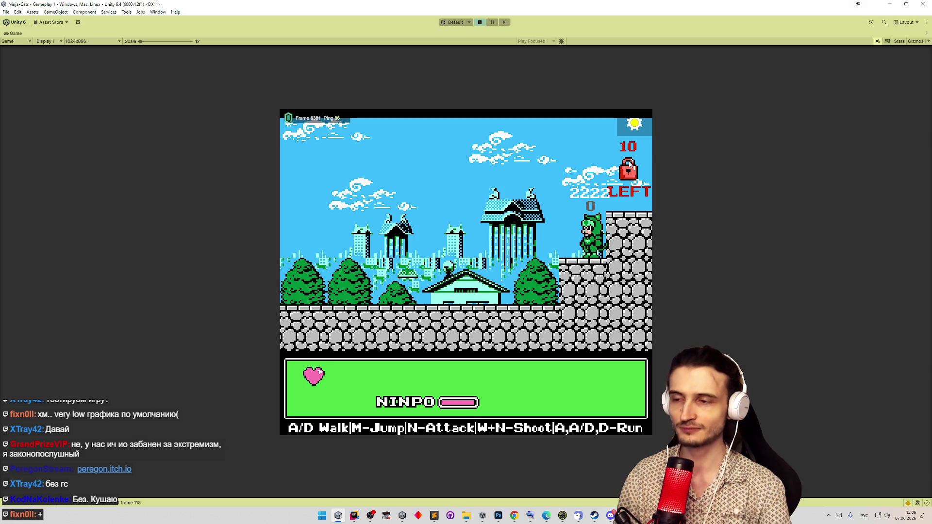
pyautogui.press('m')
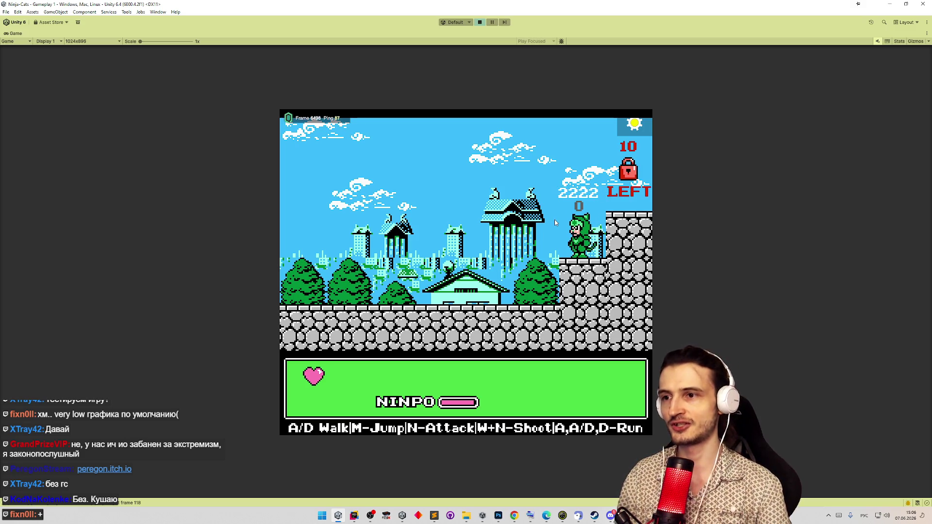
pyautogui.press('d')
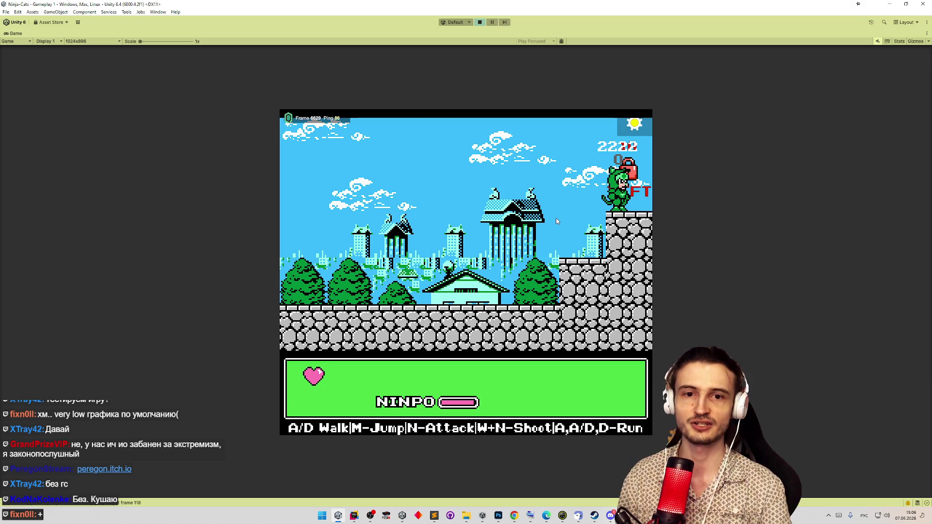
pyautogui.press('a')
pyautogui.press('d')
pyautogui.press('a')
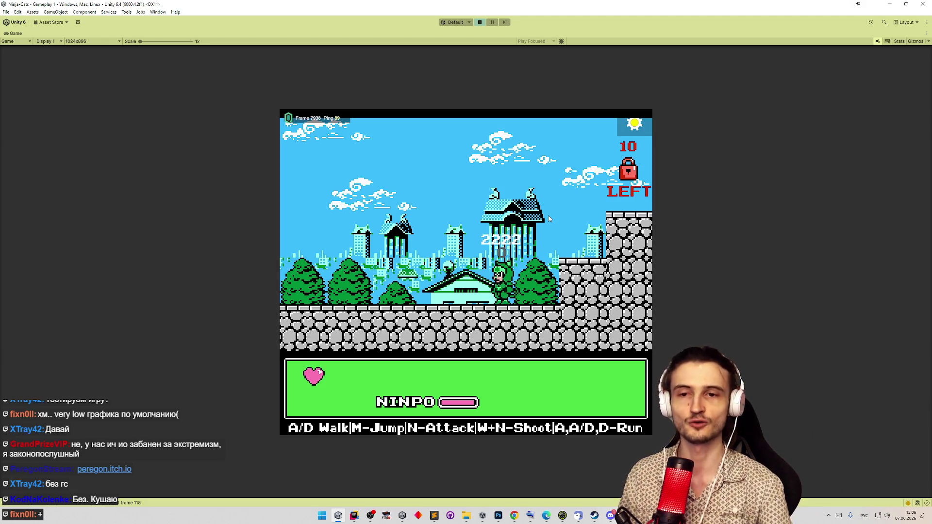
pyautogui.press('a')
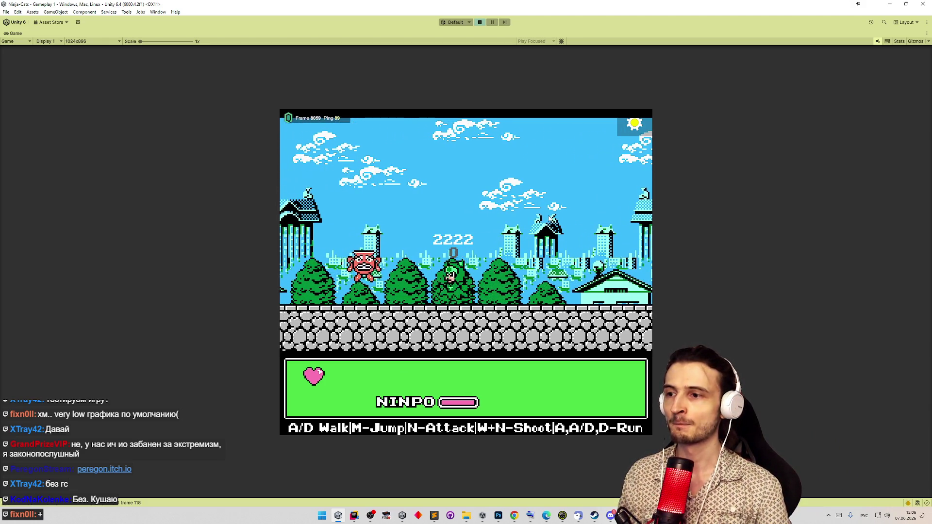
pyautogui.press('m')
pyautogui.press('a')
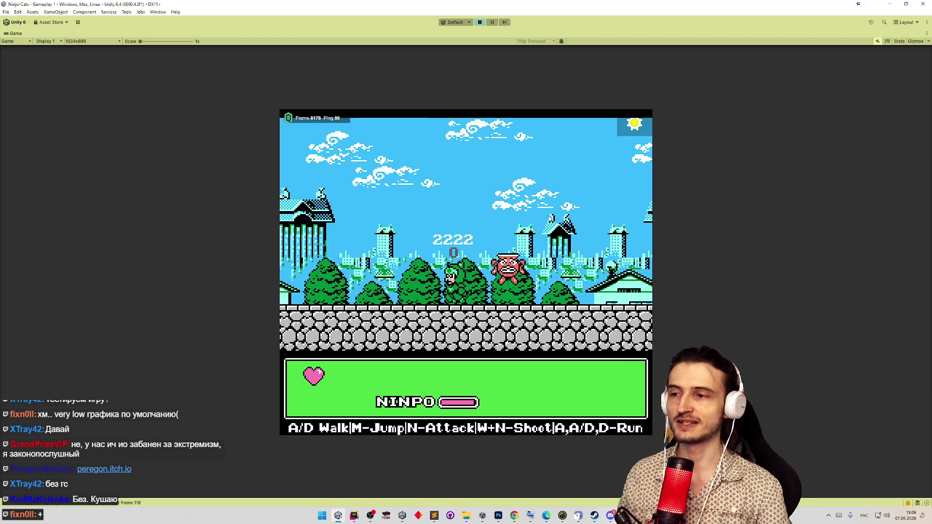
pyautogui.press('d')
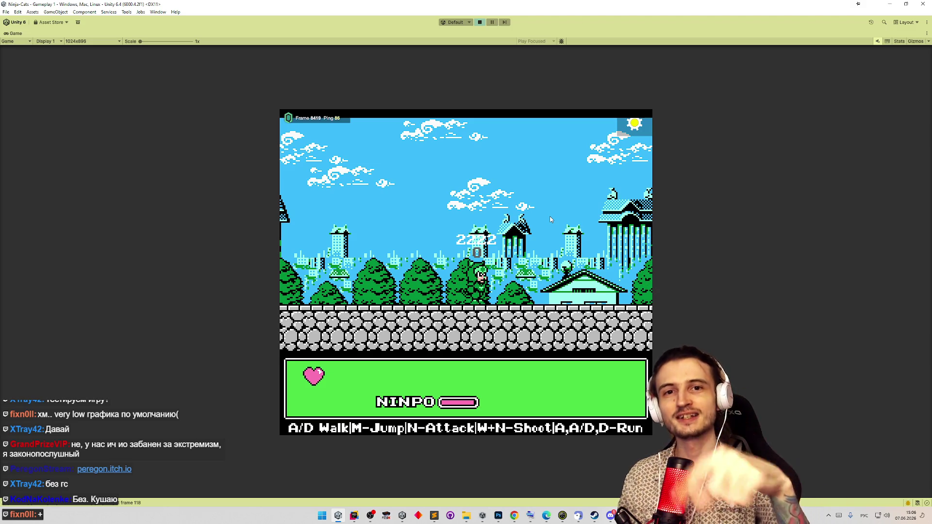
# - Stop play, switch the play-mode scenario to StartFromMenu, and play again to launch the multiplayer test
pyautogui.press('a')
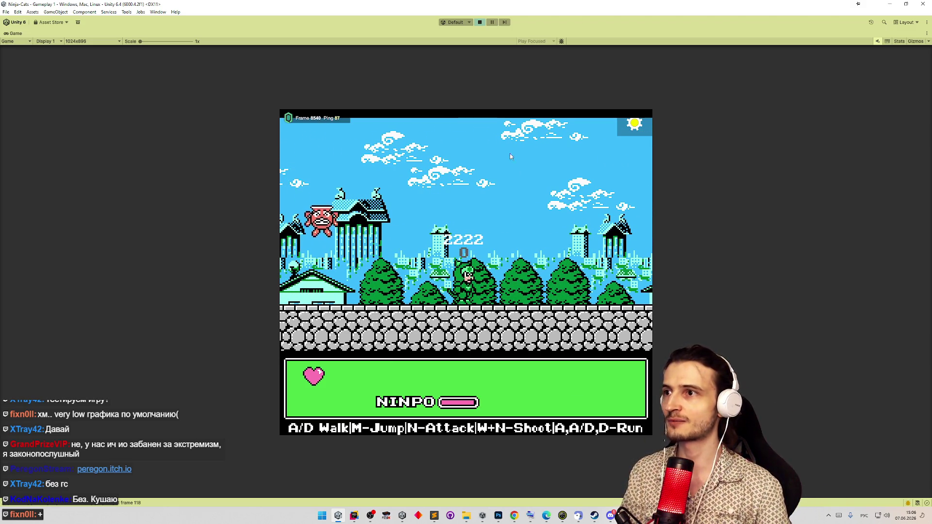
pyautogui.click(479, 22)
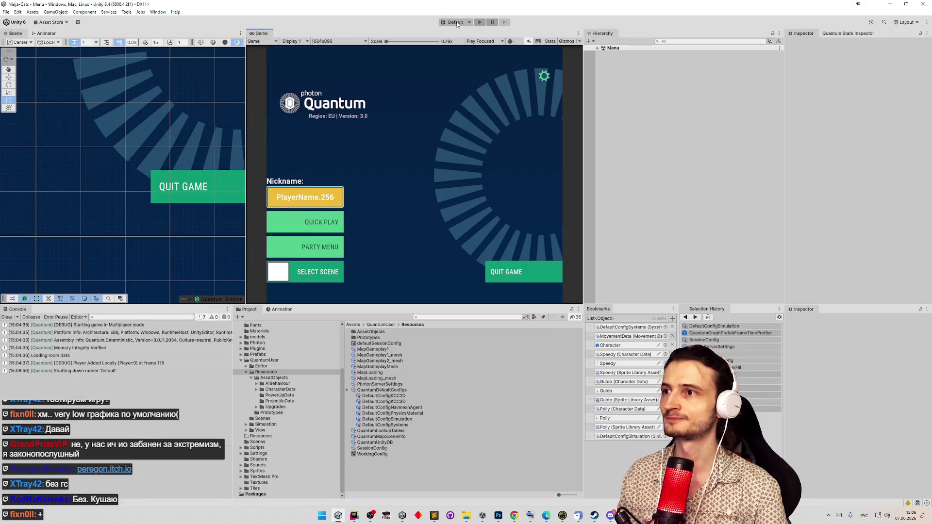
pyautogui.click(458, 22)
pyautogui.click(445, 45)
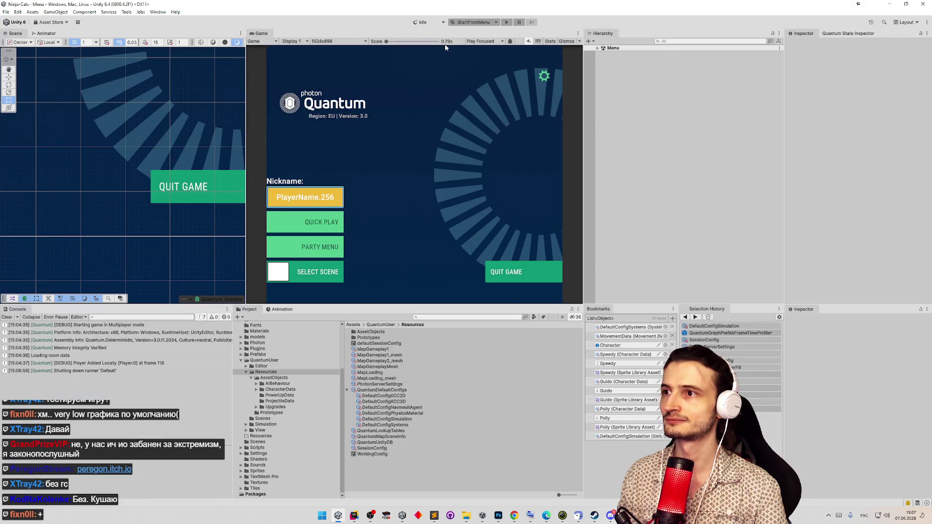
pyautogui.click(506, 23)
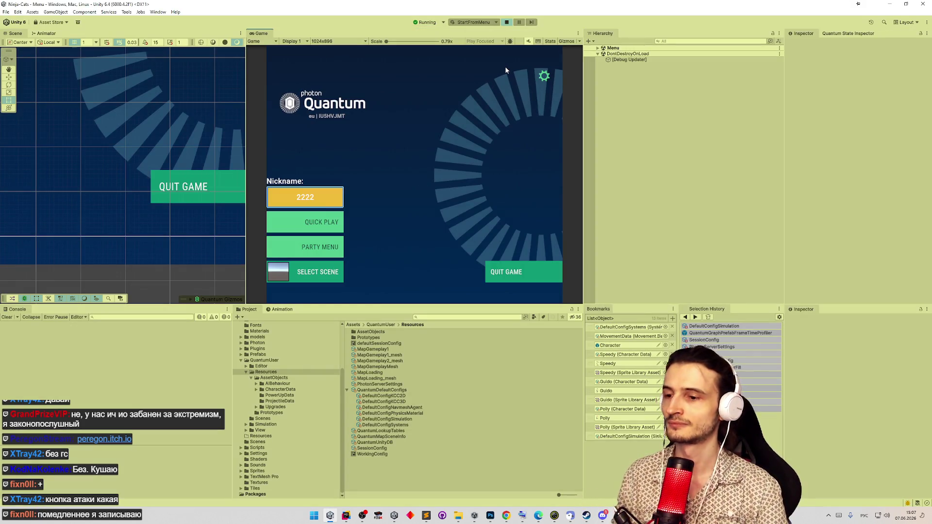
pyautogui.press('super')
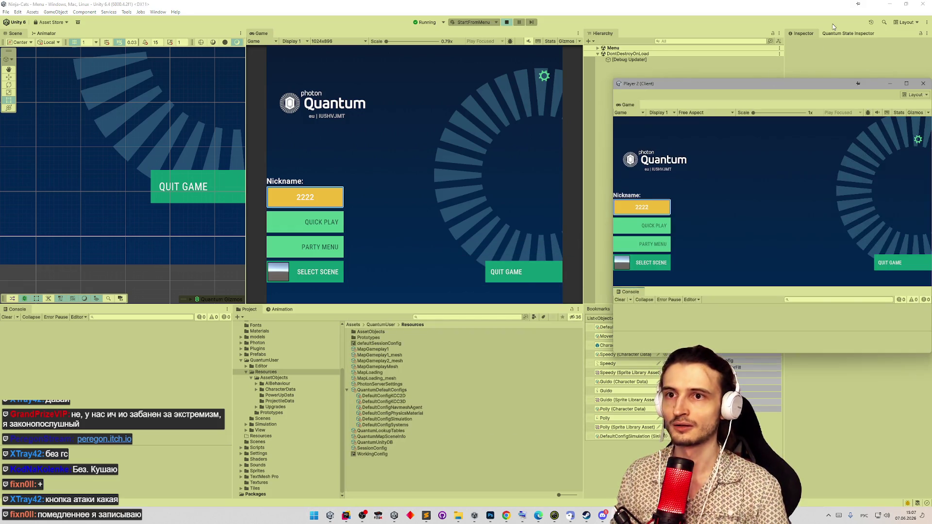
# - Move the Player 2 window aside and change the host player's nickname from 2222 to 11111
pyautogui.moveTo(843, 85); pyautogui.dragTo(815, 57)
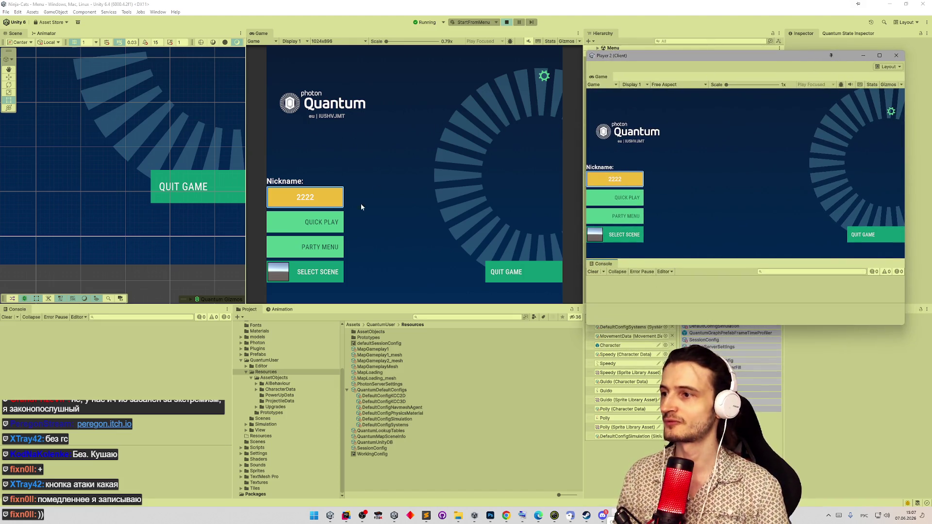
pyautogui.click(320, 207)
pyautogui.press('BackSpace')
pyautogui.press('BackSpace')
pyautogui.press('BackSpace')
pyautogui.write('11111')
pyautogui.press('Return')
# - Join a quick-play match, pick and confirm the host's character, and take the Swim one-time upgrade
pyautogui.click(333, 231)
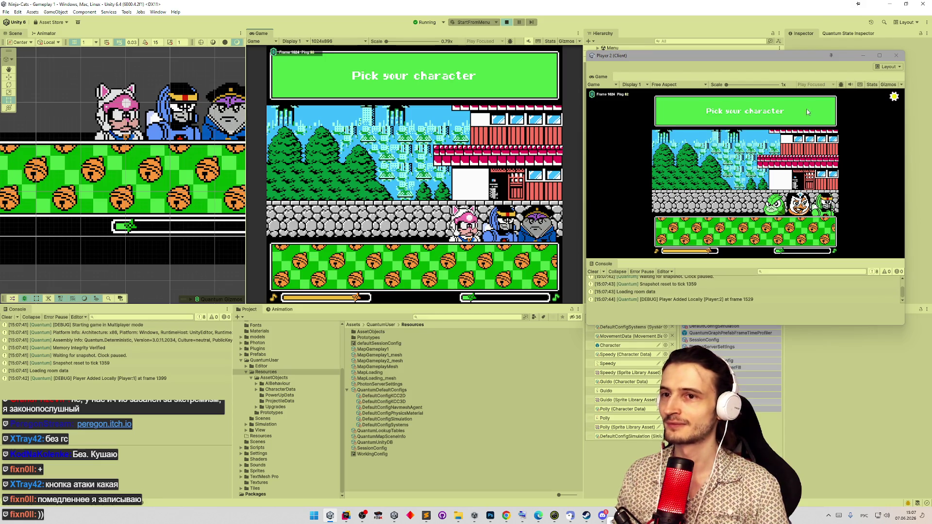
pyautogui.click(851, 85)
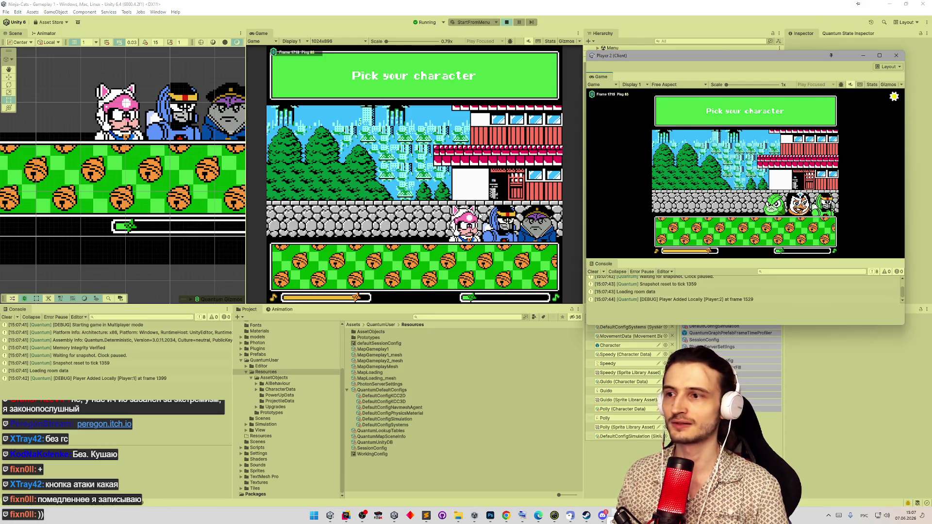
pyautogui.click(436, 227)
pyautogui.click(527, 260)
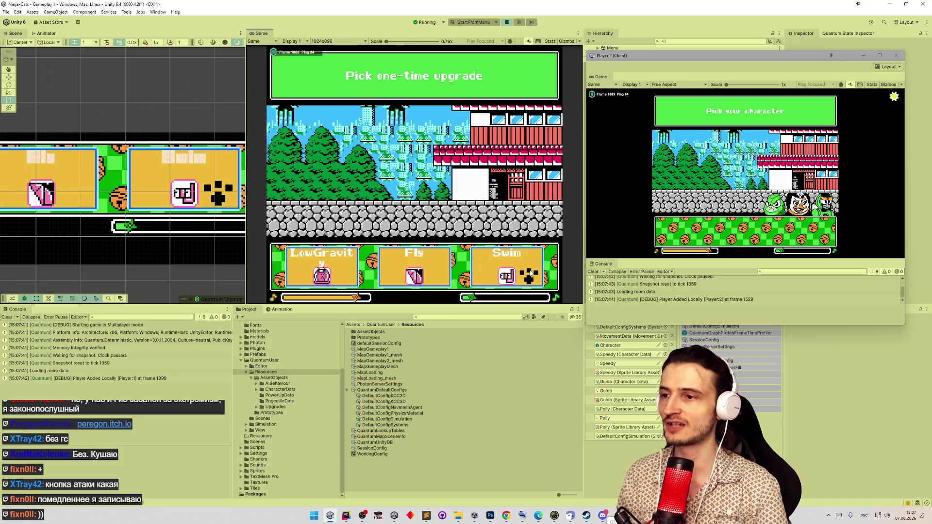
pyautogui.click(530, 275)
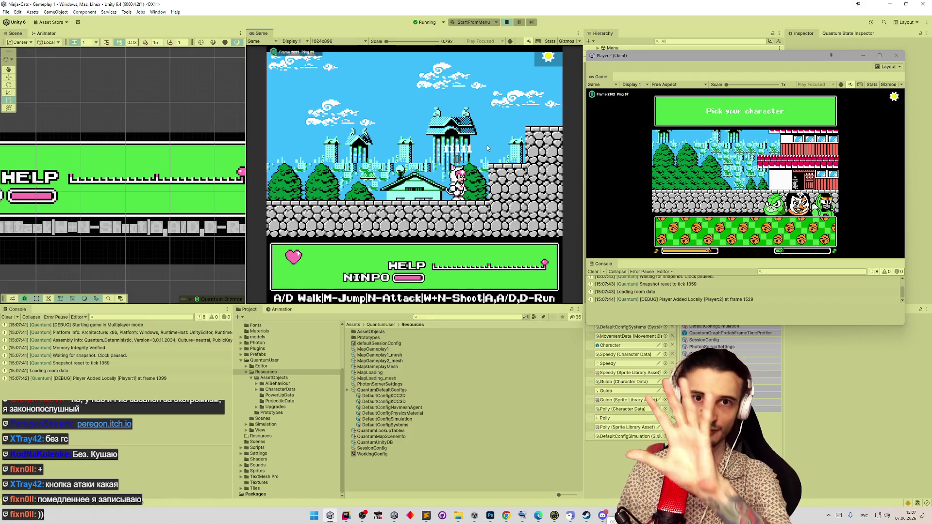
# - Jump the host's pink cat onto the right ledge and pick a character for the second player
pyautogui.press('m')
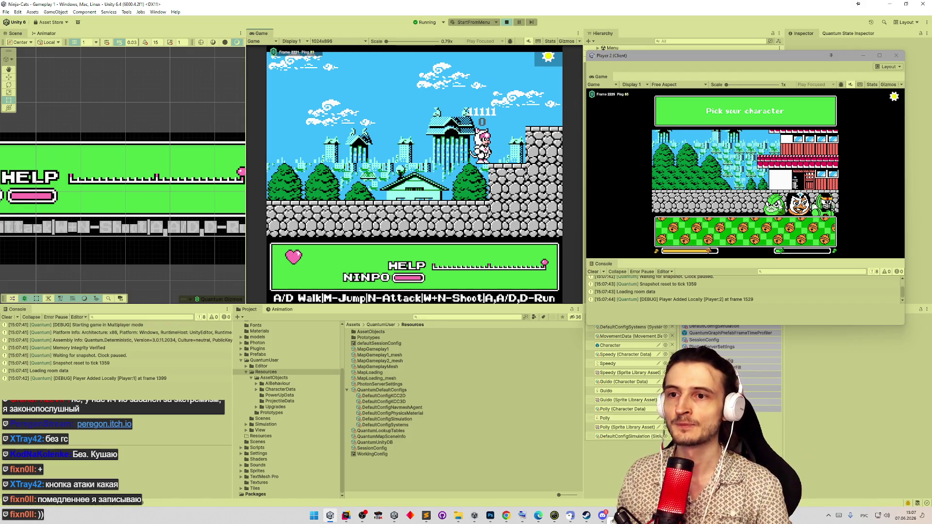
pyautogui.click(775, 206)
pyautogui.click(776, 206)
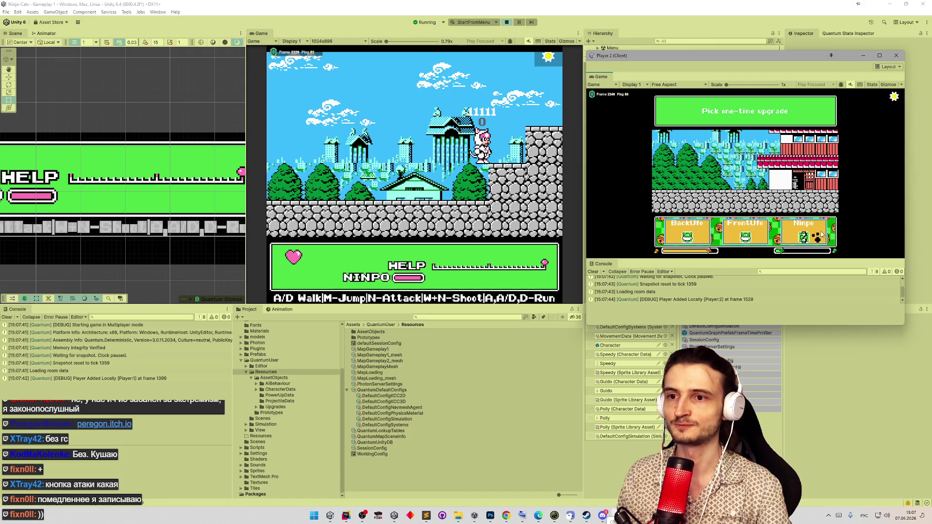
pyautogui.click(427, 153)
# - Walk the host cat left, attack and knock out the green ninja, then keep moving and jumping
pyautogui.press('a')
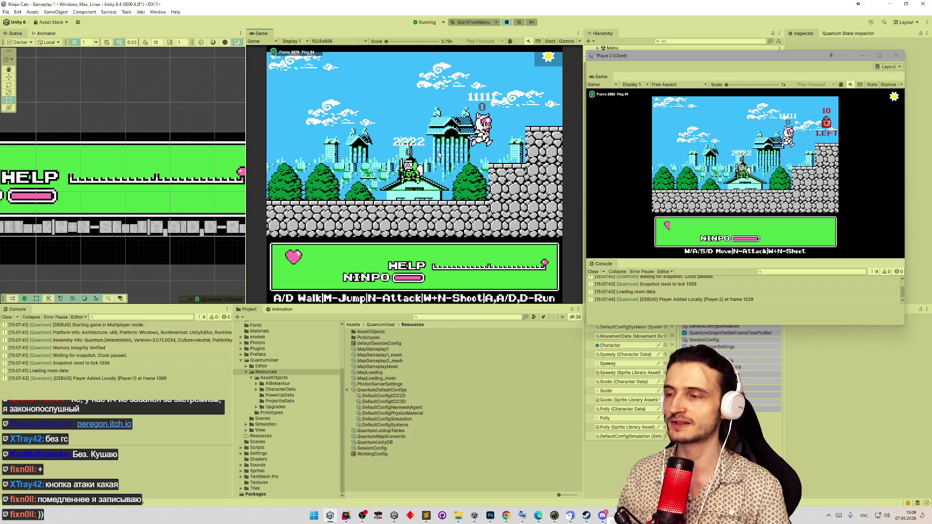
pyautogui.press('a')
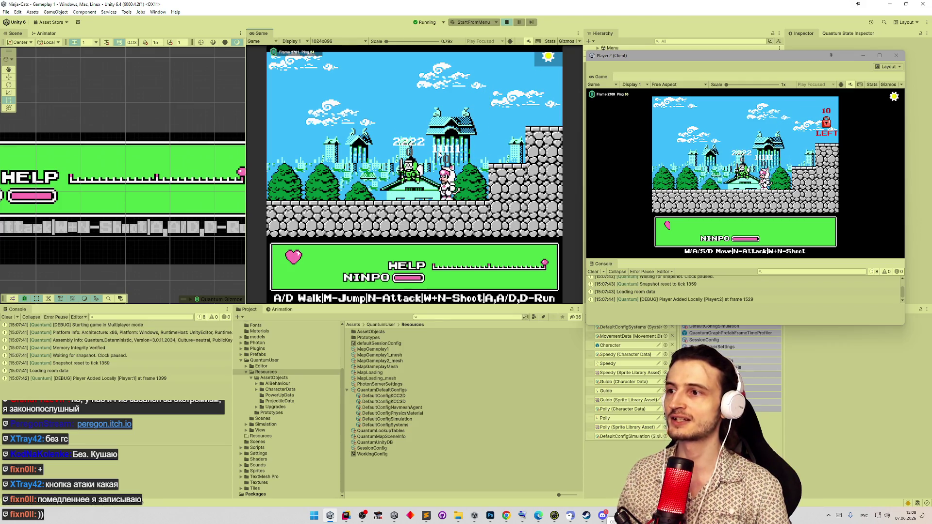
pyautogui.press('m')
pyautogui.press('n')
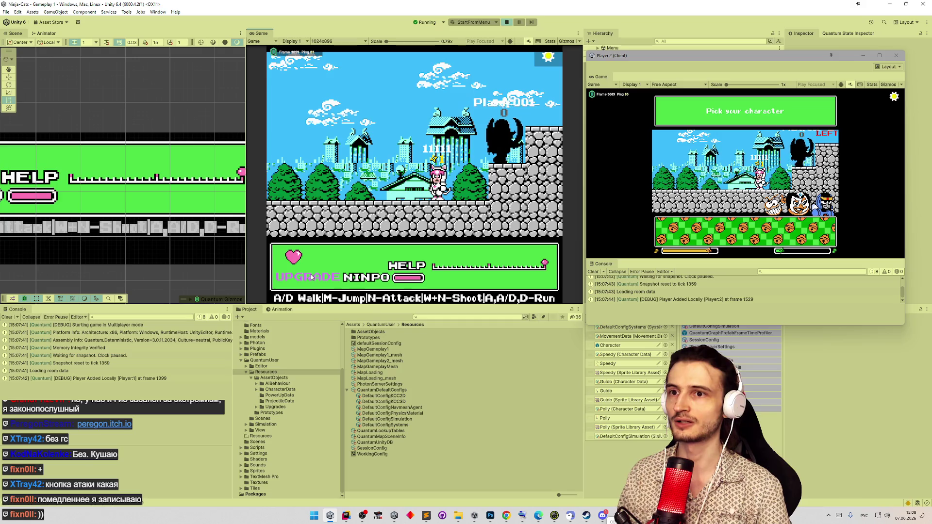
pyautogui.press('m')
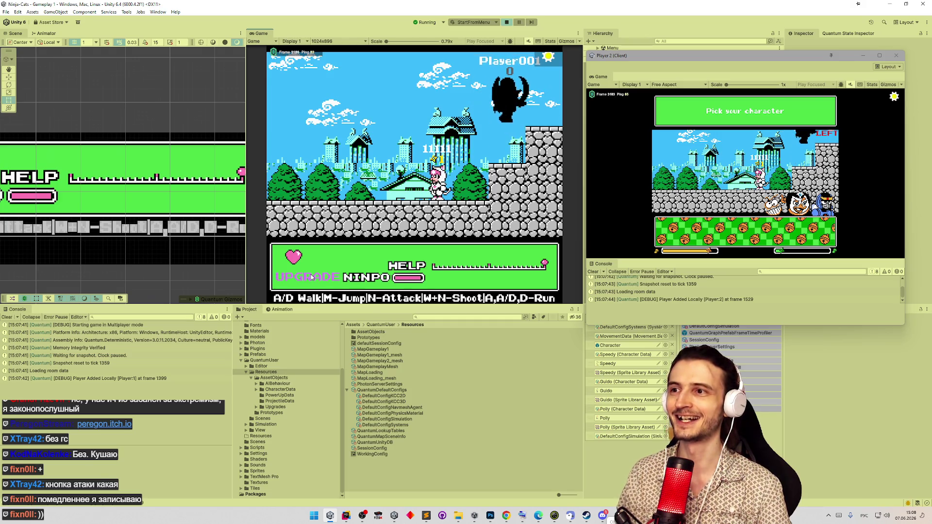
pyautogui.press('d')
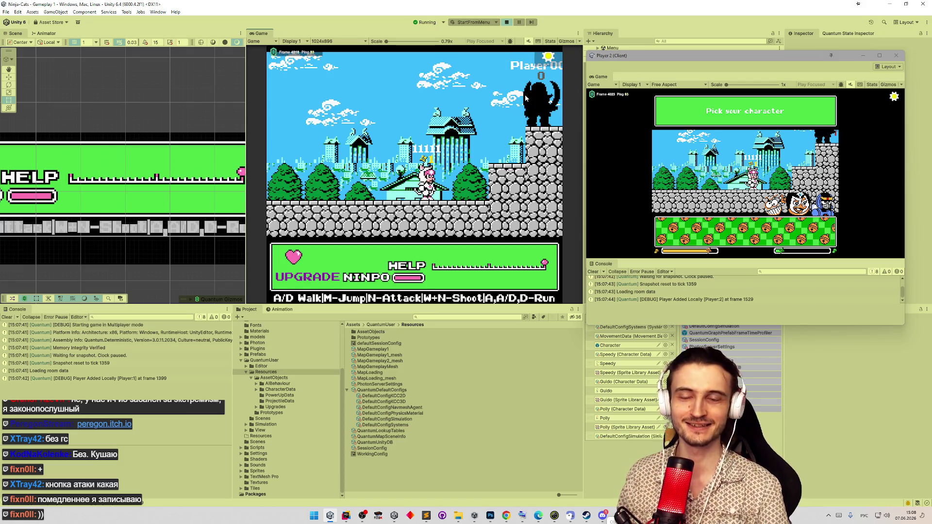
pyautogui.press('a')
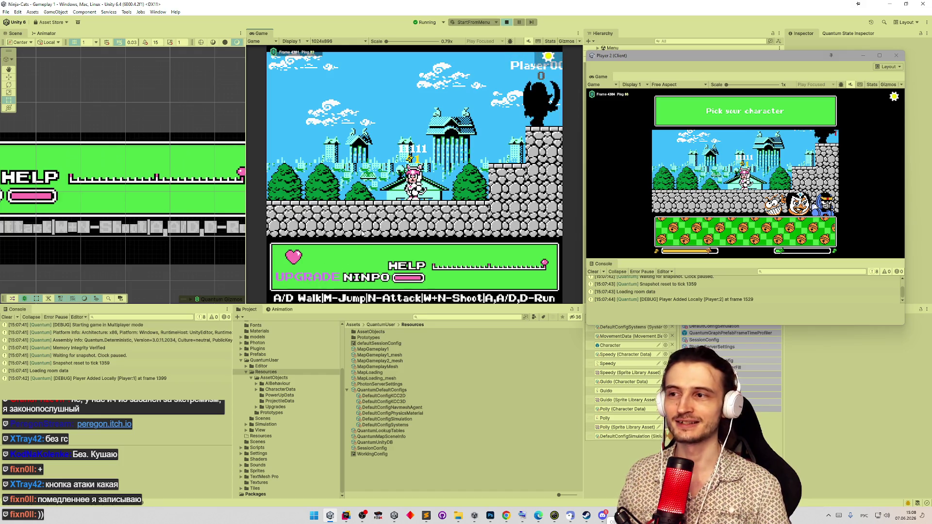
pyautogui.press('d')
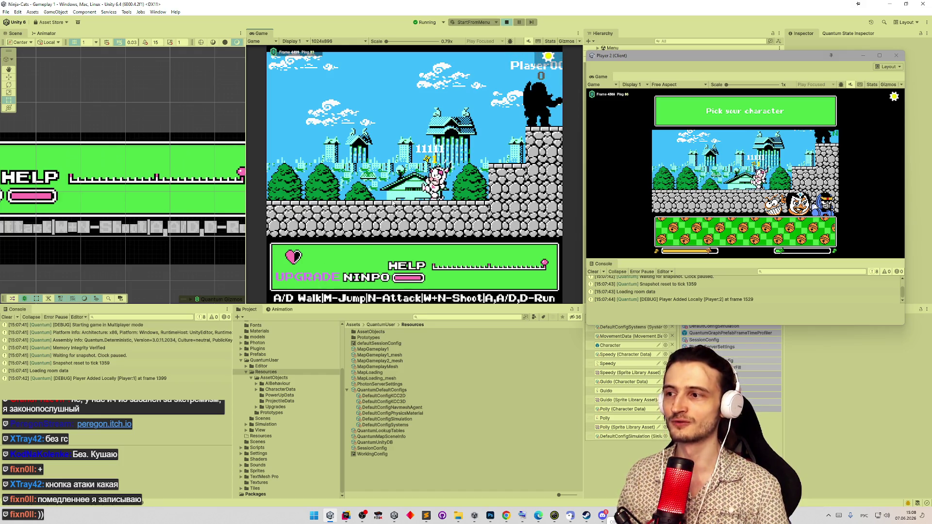
pyautogui.press('m')
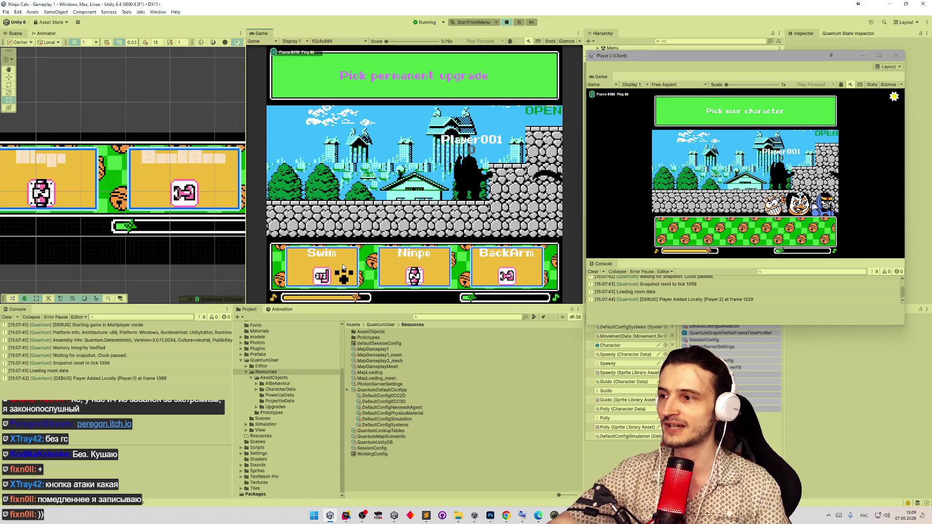
# - Choose a permanent upgrade card, select and confirm the blue ninja, then take Ninpo as the one-time upgrade
pyautogui.click(342, 270)
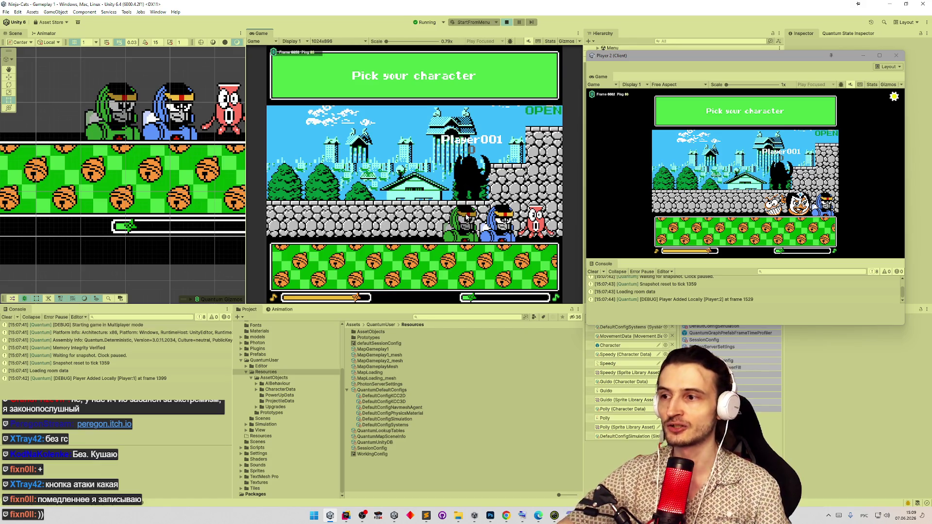
pyautogui.click(501, 222)
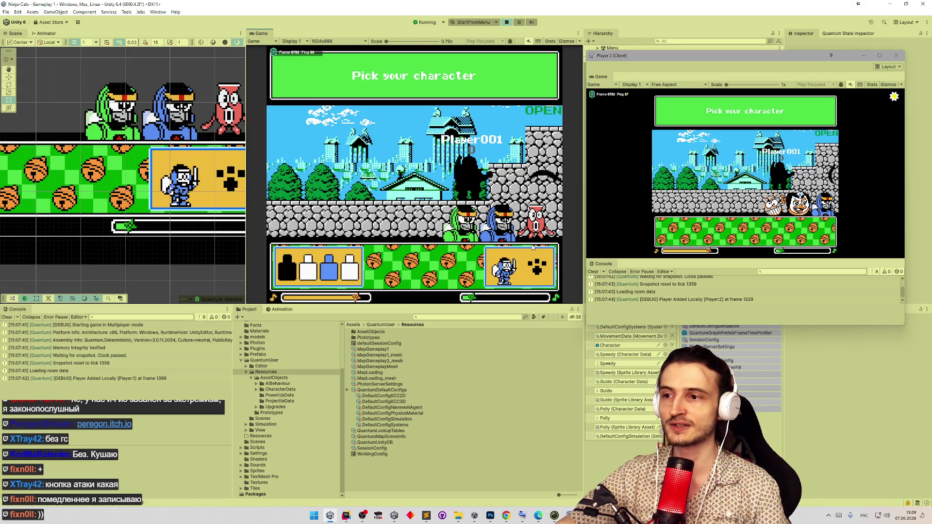
pyautogui.click(542, 263)
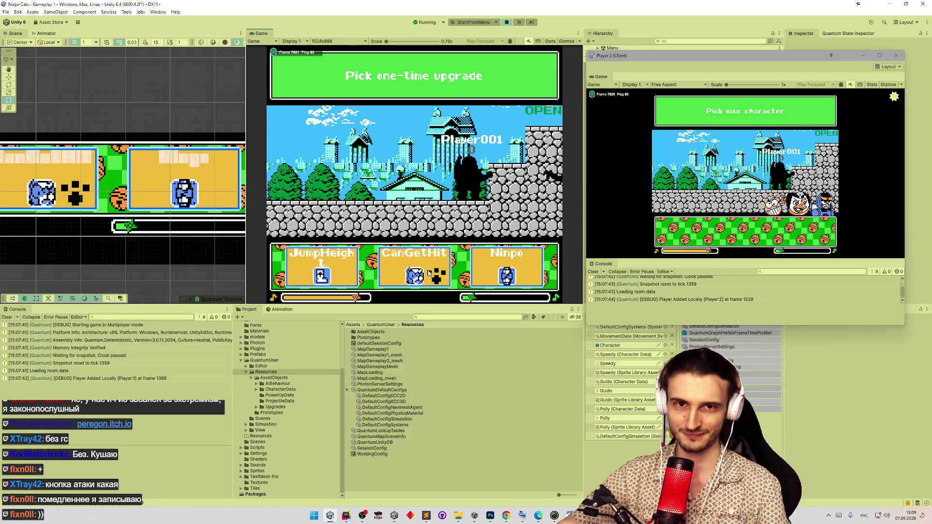
pyautogui.click(523, 273)
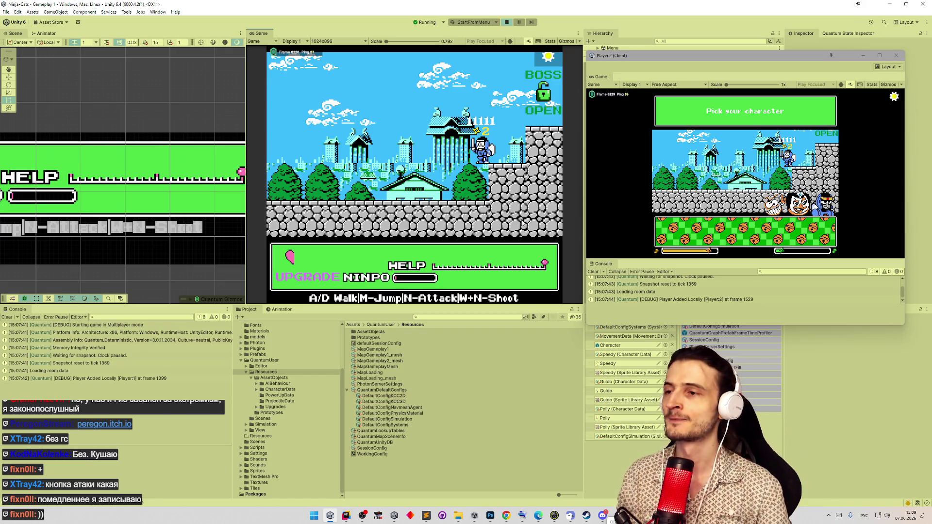
# - Walk the ninja left off the ledge, then right along the ground and jump onto the stone wall
pyautogui.press('a')
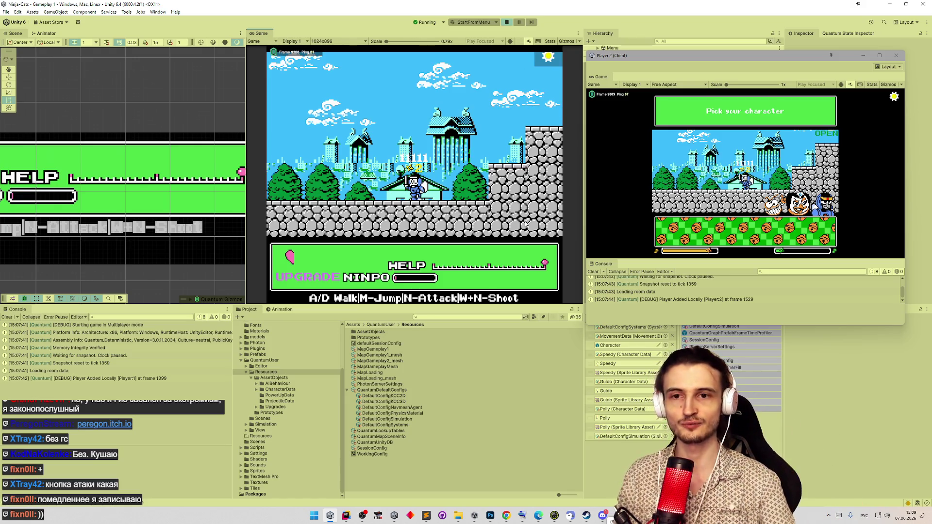
pyautogui.press('d')
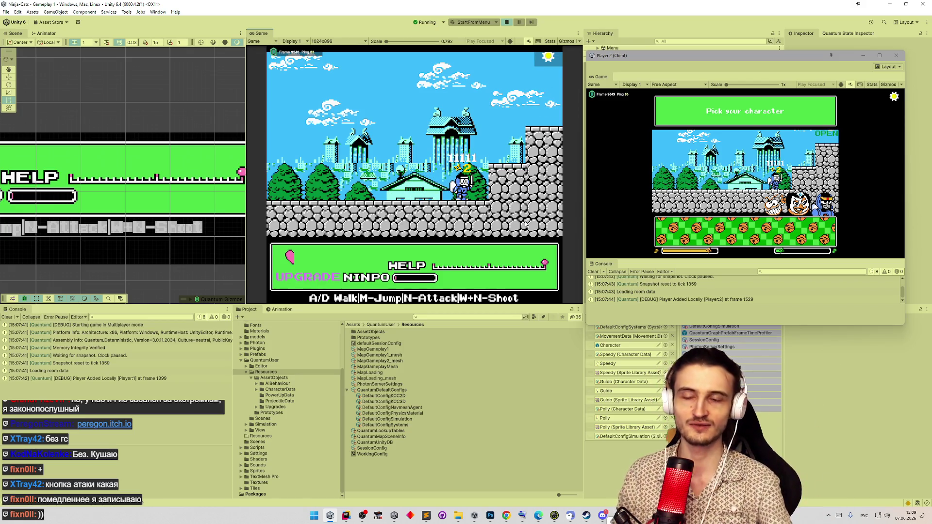
pyautogui.press('m')
pyautogui.press('d')
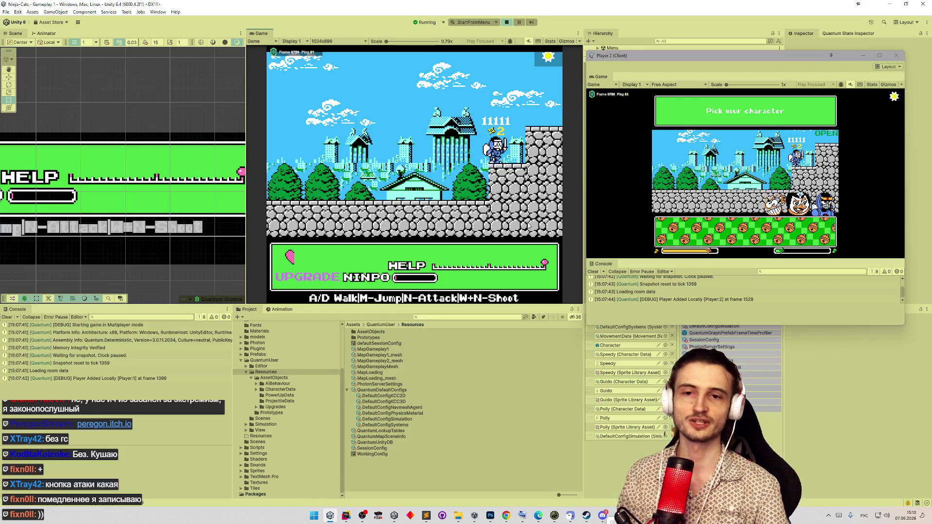
# - Hop the ninja on and off the ledge, then walk it right, jumping along the way
pyautogui.press('a')
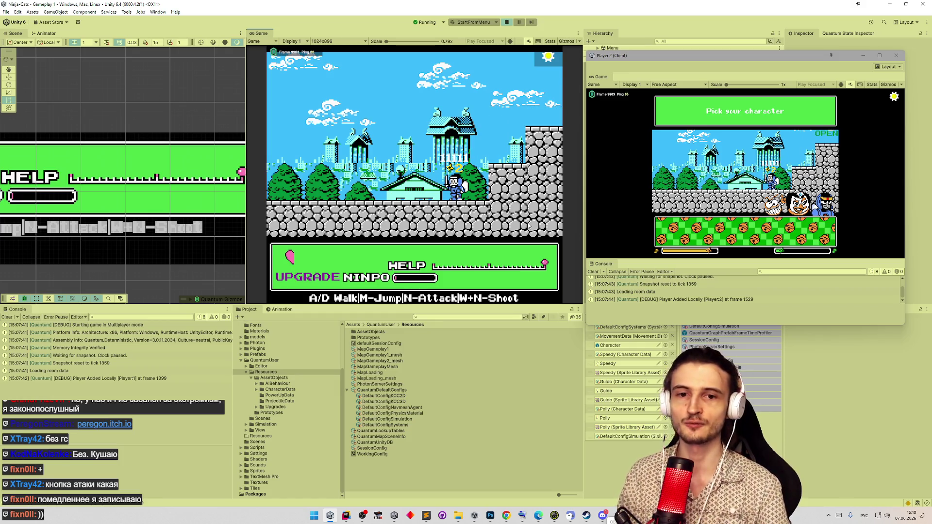
pyautogui.press('d')
pyautogui.press('m')
pyautogui.press('a')
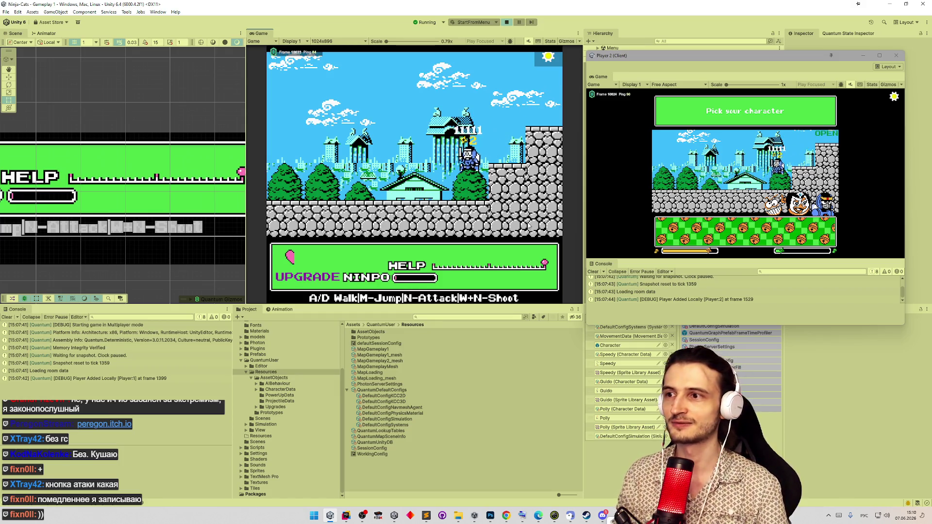
pyautogui.press('a')
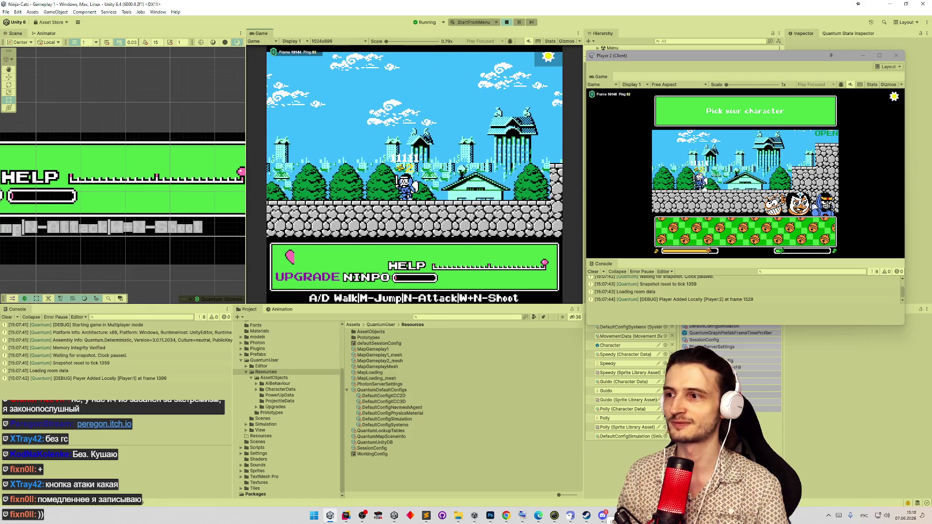
pyautogui.press('d')
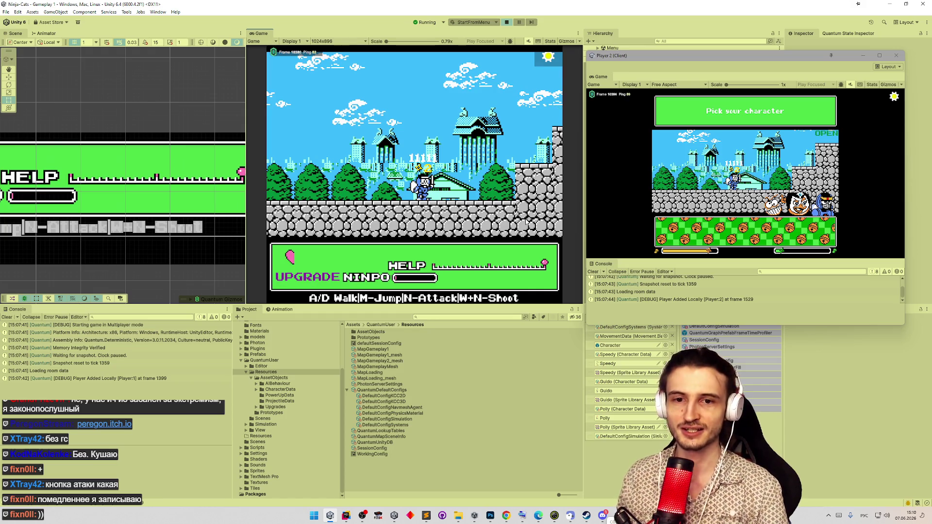
pyautogui.press('m')
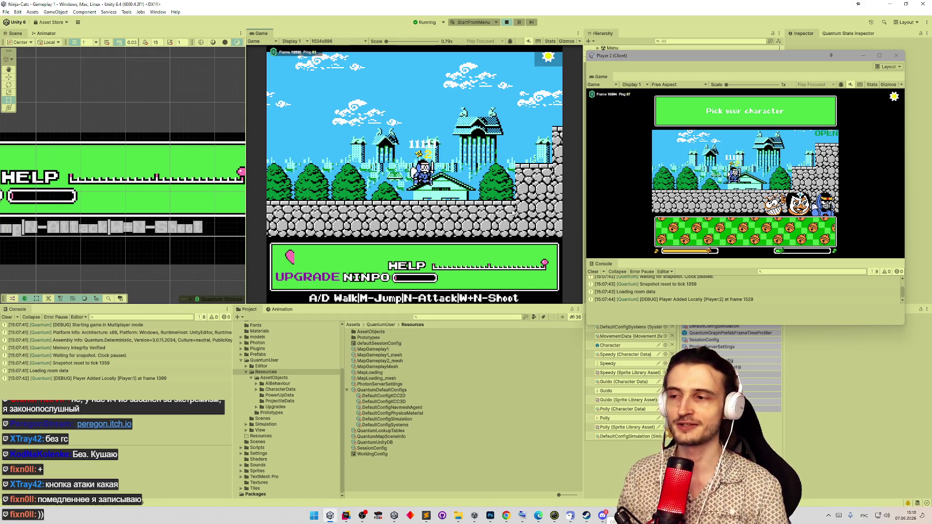
pyautogui.press('d')
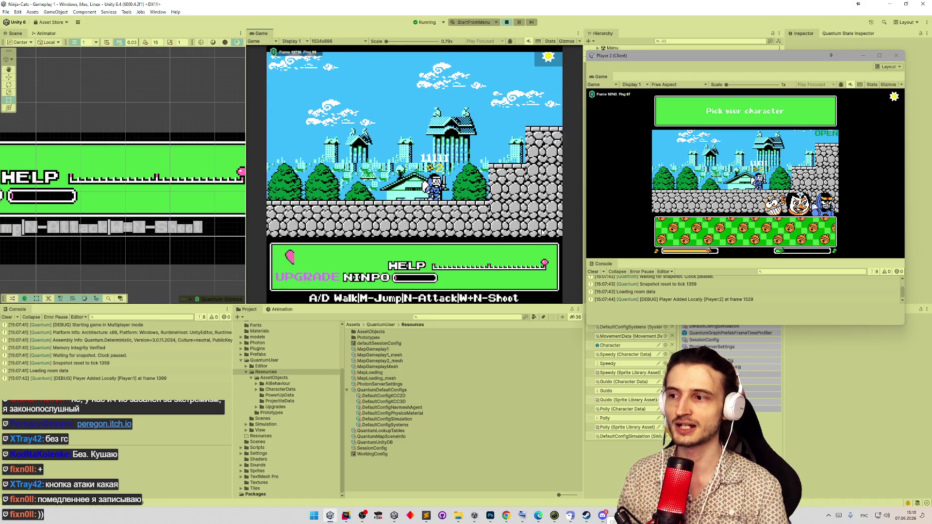
pyautogui.press('m')
pyautogui.press('m')
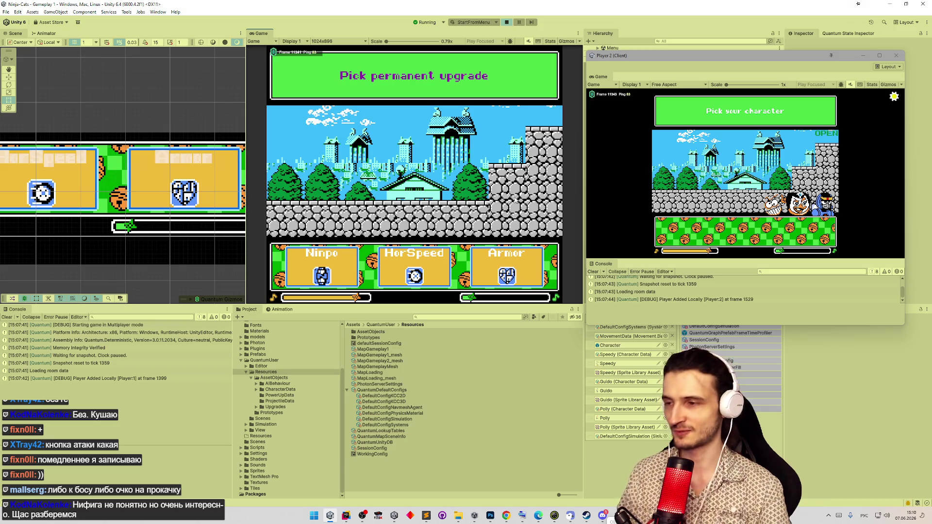
# - Take the HorSpeed permanent upgrade, continue as the pink cat, and fire a ninpo projectile left
pyautogui.click(406, 251)
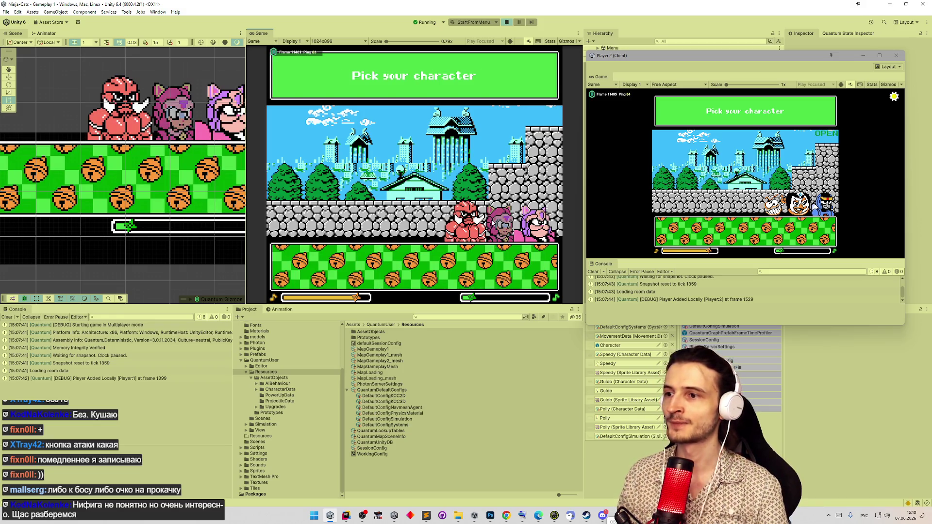
pyautogui.click(524, 227)
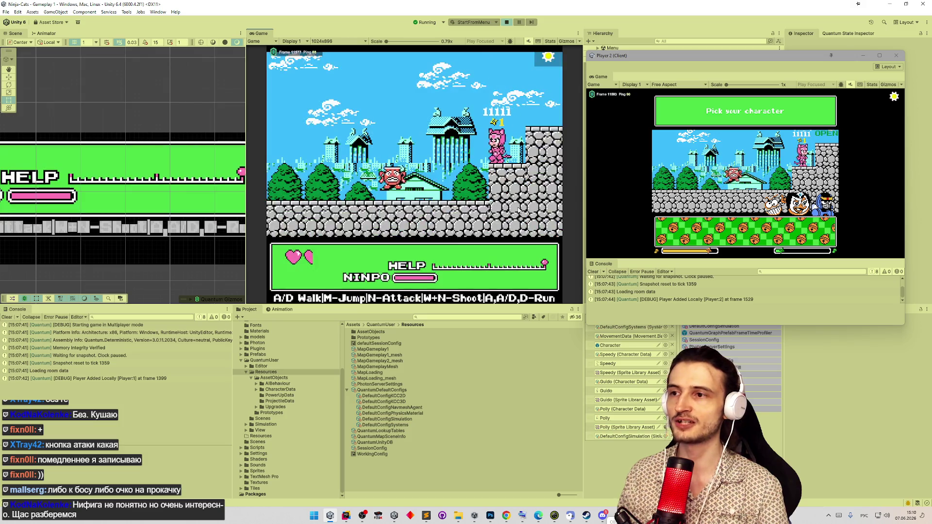
pyautogui.press('m')
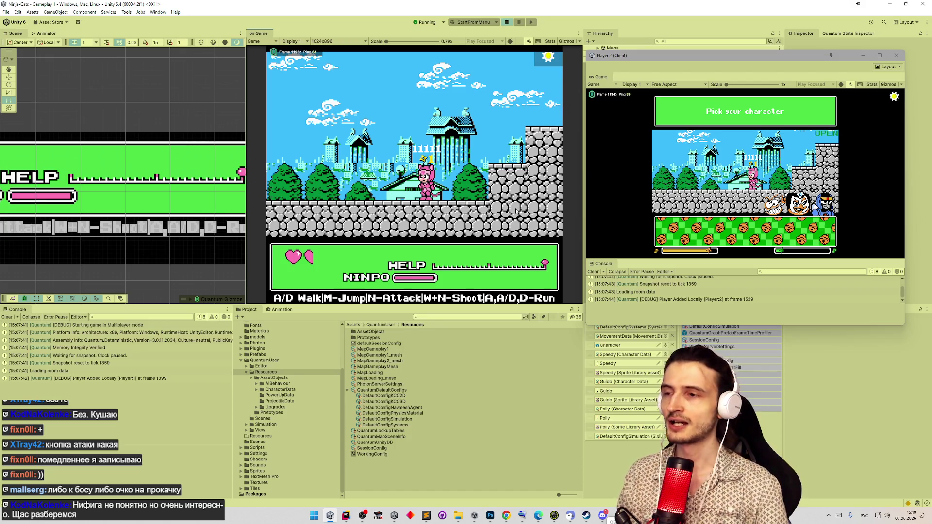
pyautogui.press('m')
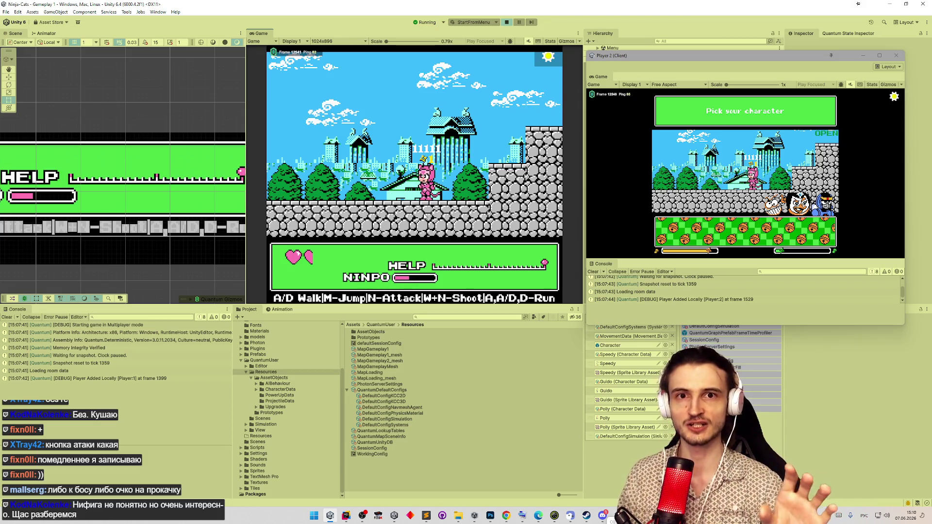
pyautogui.hotkey('w', 'n')
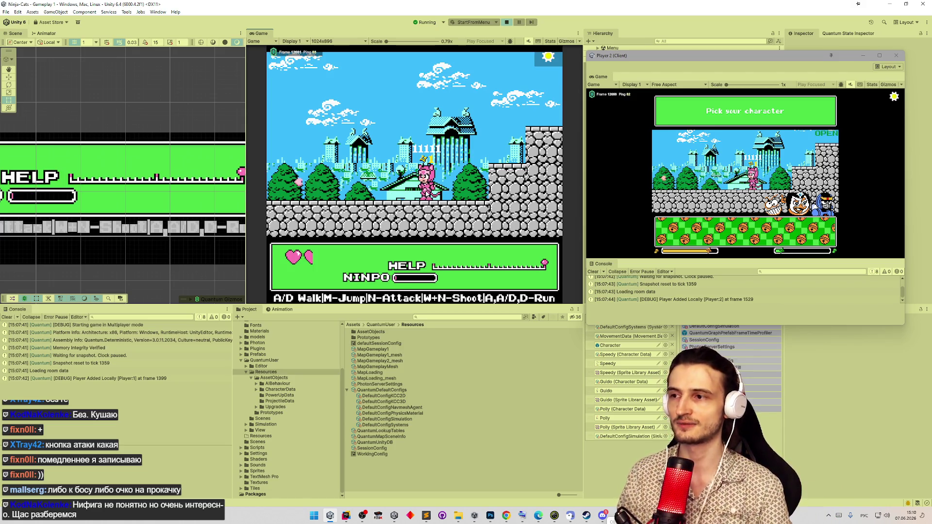
pyautogui.press('m')
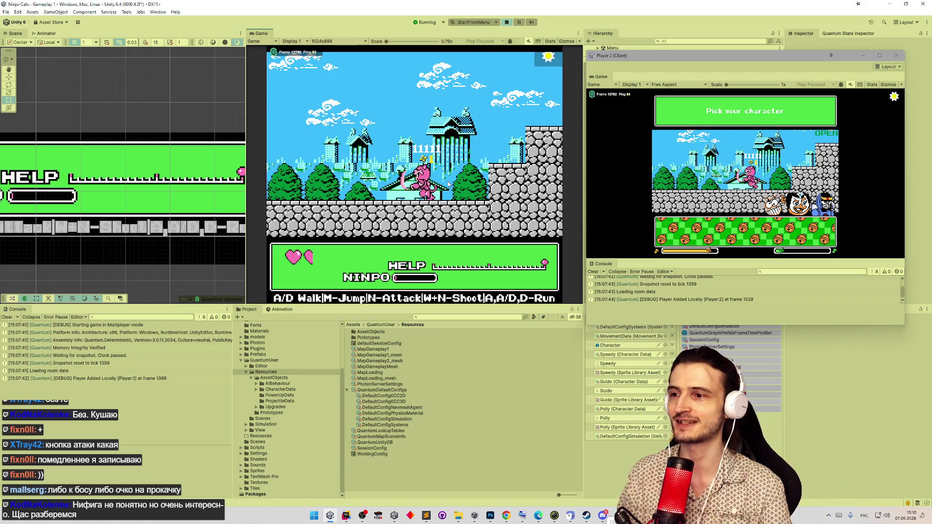
# - Walk the pink cat to the red enemy and attack it, then move right swinging the sword
pyautogui.press('a')
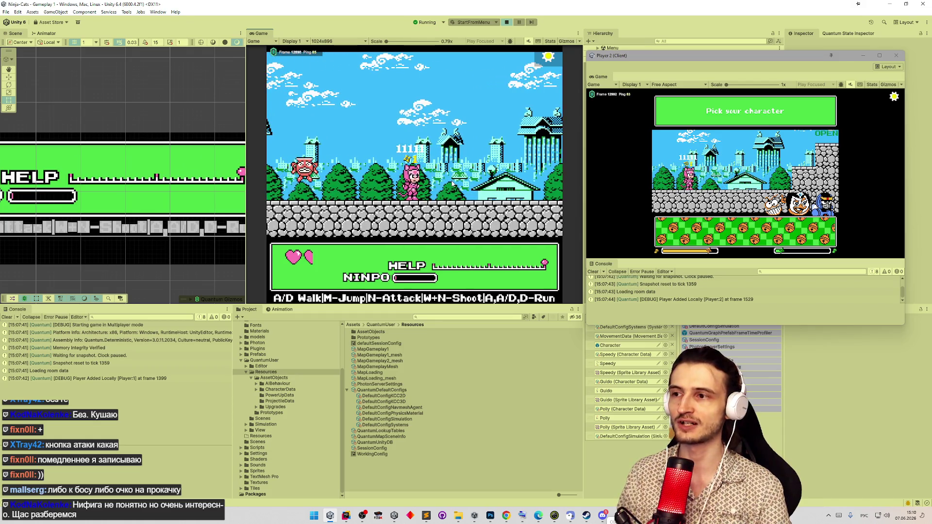
pyautogui.press('d')
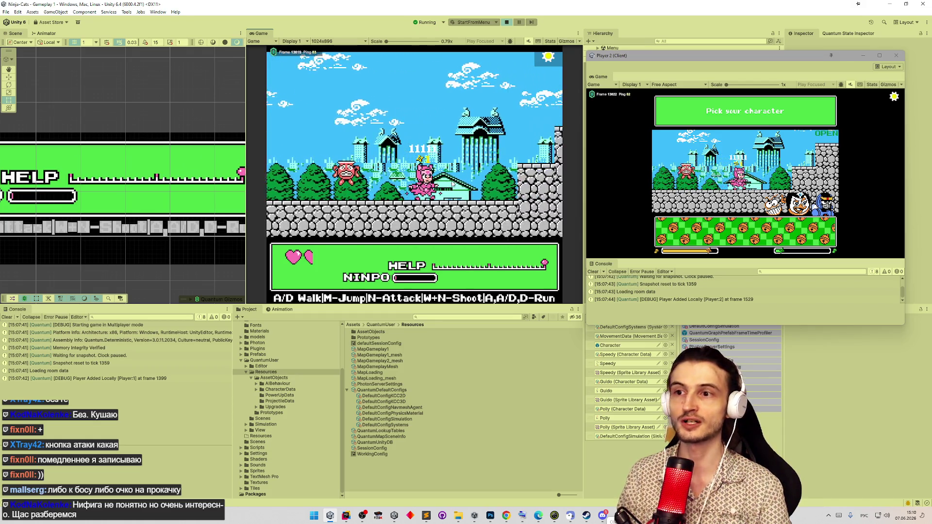
pyautogui.press('a')
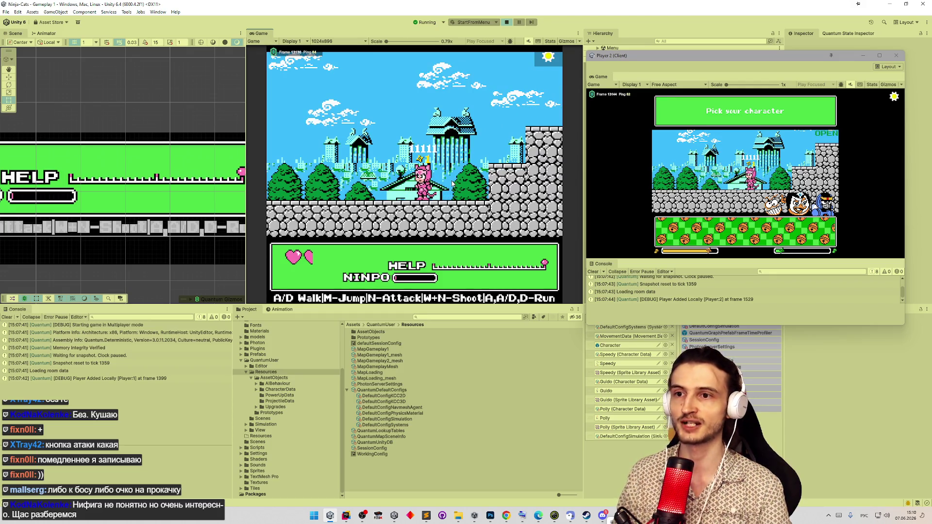
pyautogui.press('a')
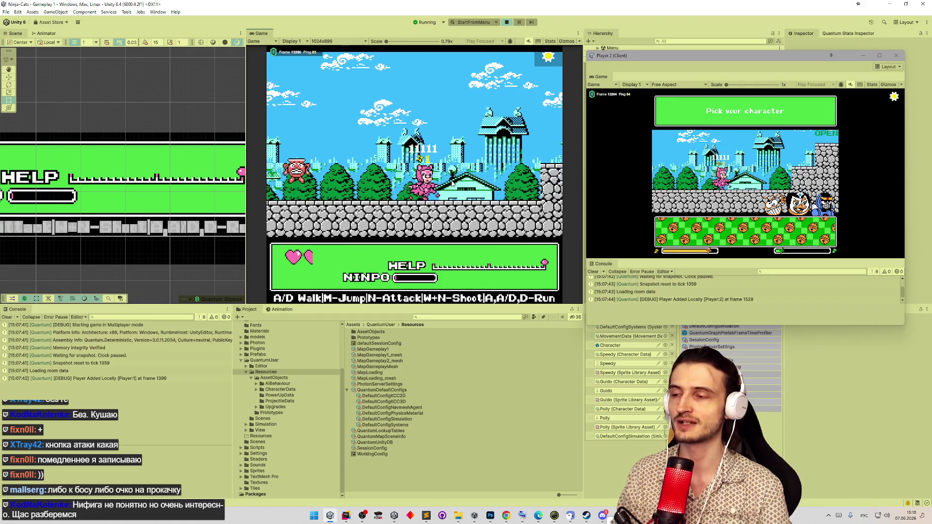
pyautogui.press('n')
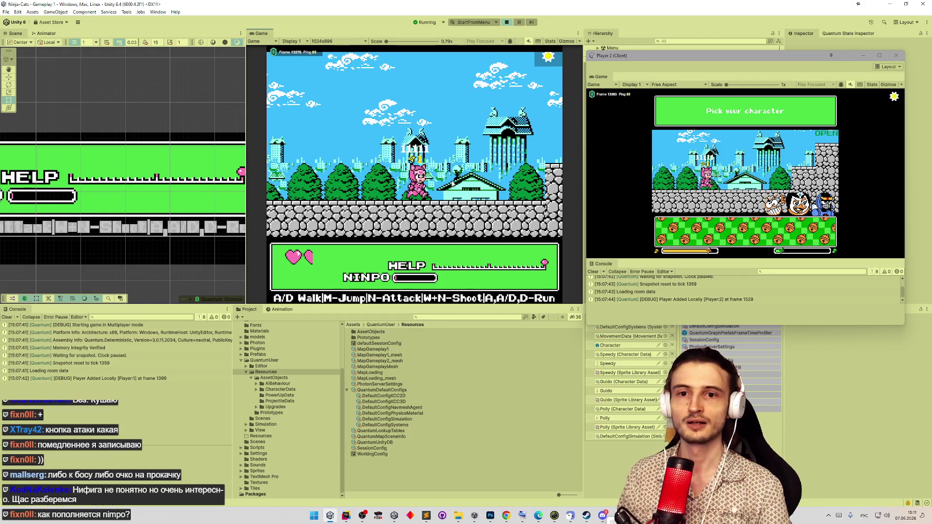
pyautogui.press('m')
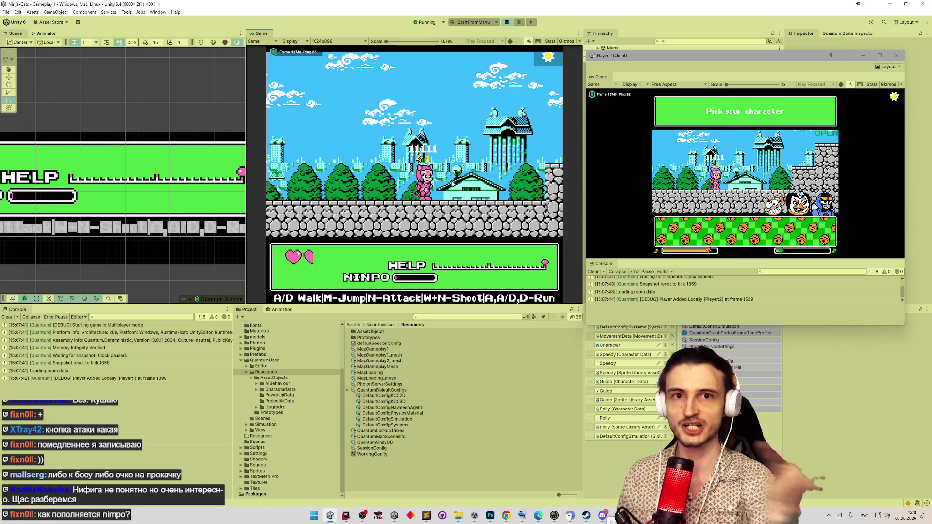
pyautogui.press('d')
pyautogui.press('d')
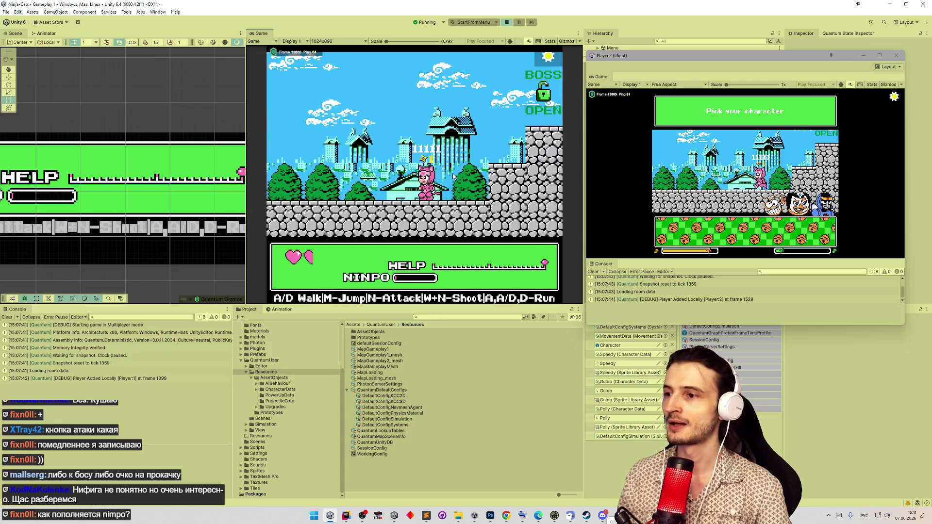
pyautogui.press('n')
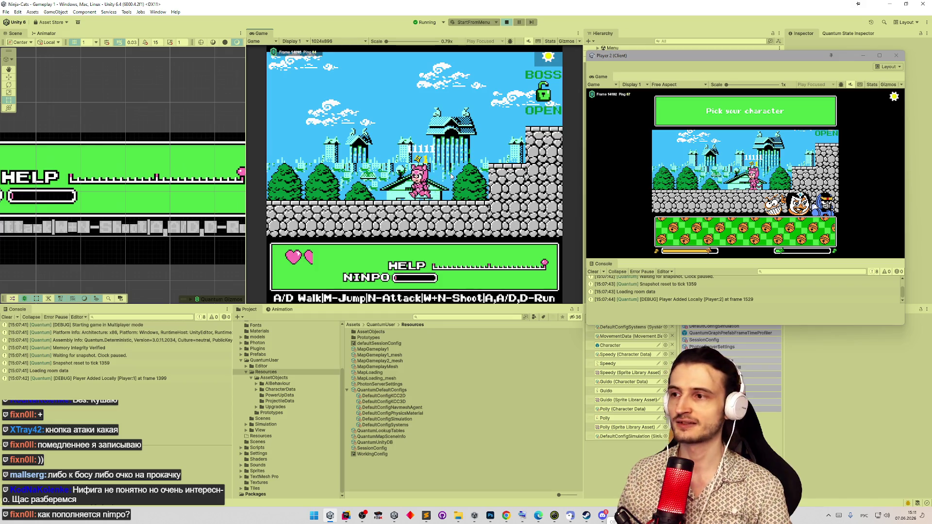
# - Jump repeatedly while moving right, then strike the nearby enemy twice
pyautogui.press('m')
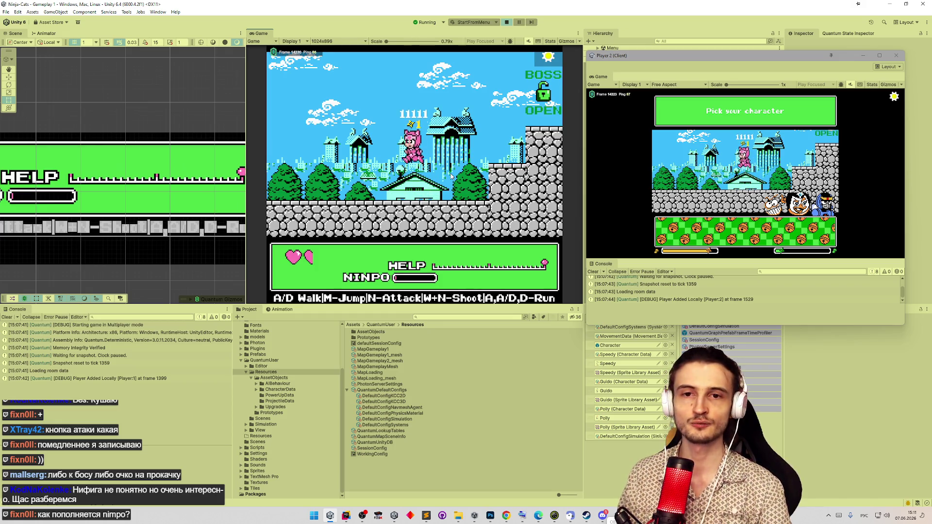
pyautogui.press('m')
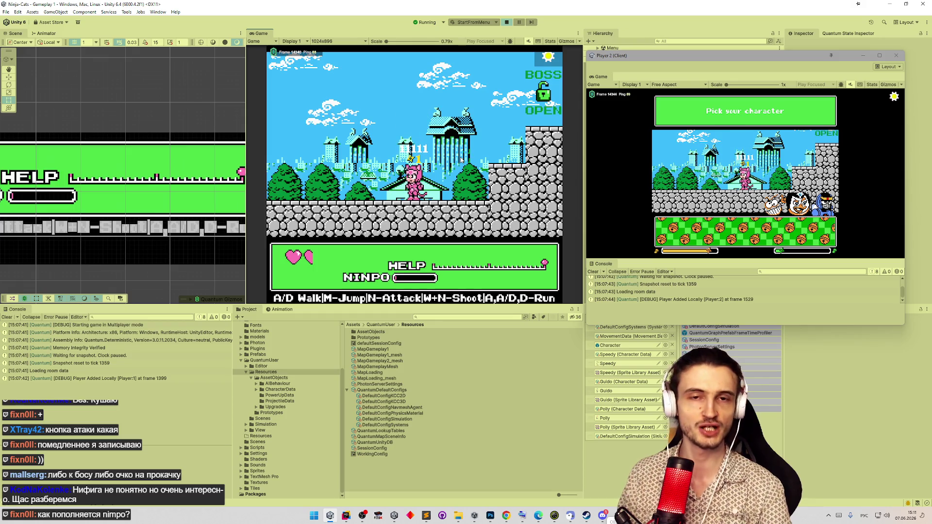
pyautogui.press('m')
pyautogui.press('d')
pyautogui.press('m')
pyautogui.press('a')
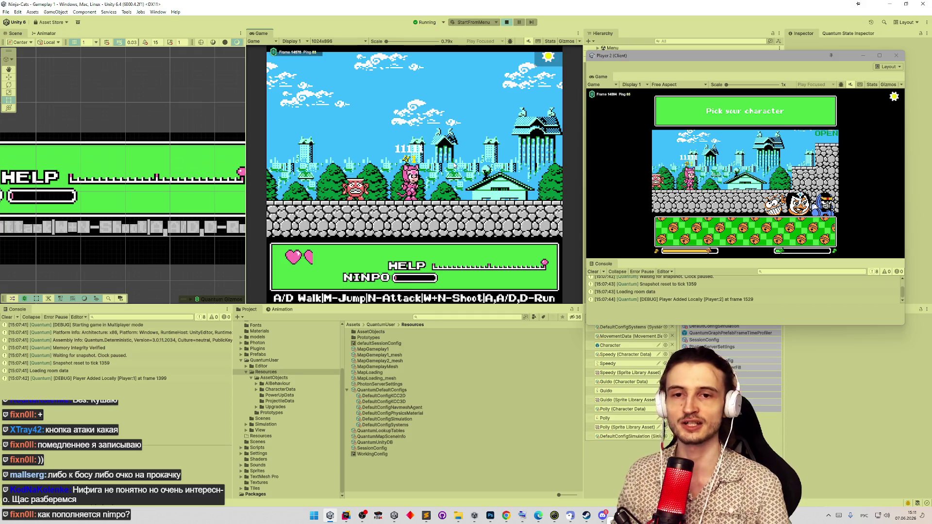
pyautogui.press('d')
pyautogui.press('n')
pyautogui.press('m')
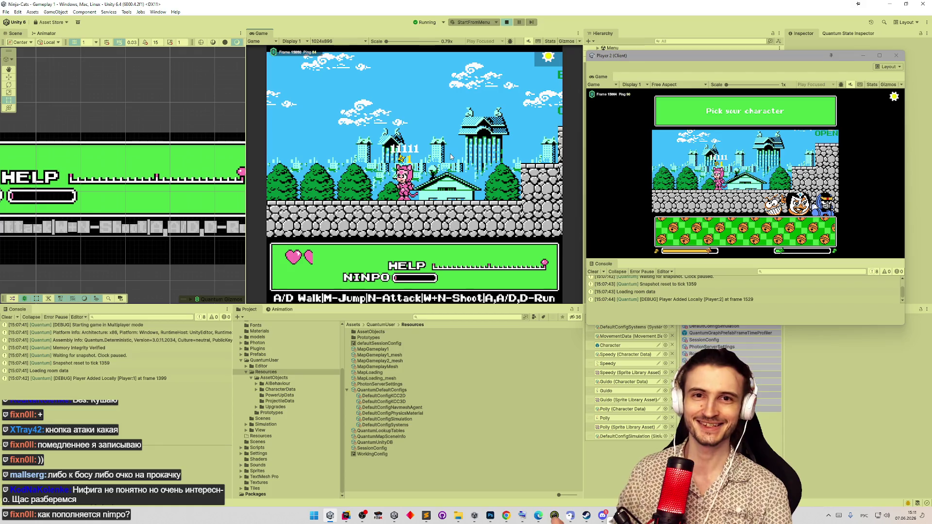
# - Climb onto the stone ledge and drop back down, then start the second player's game in its client
pyautogui.press('d')
pyautogui.press('m')
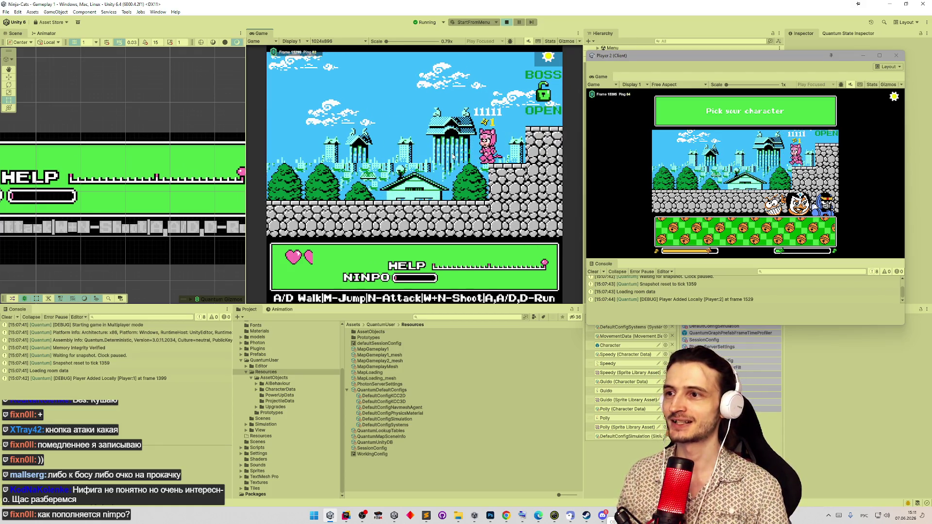
pyautogui.press('a')
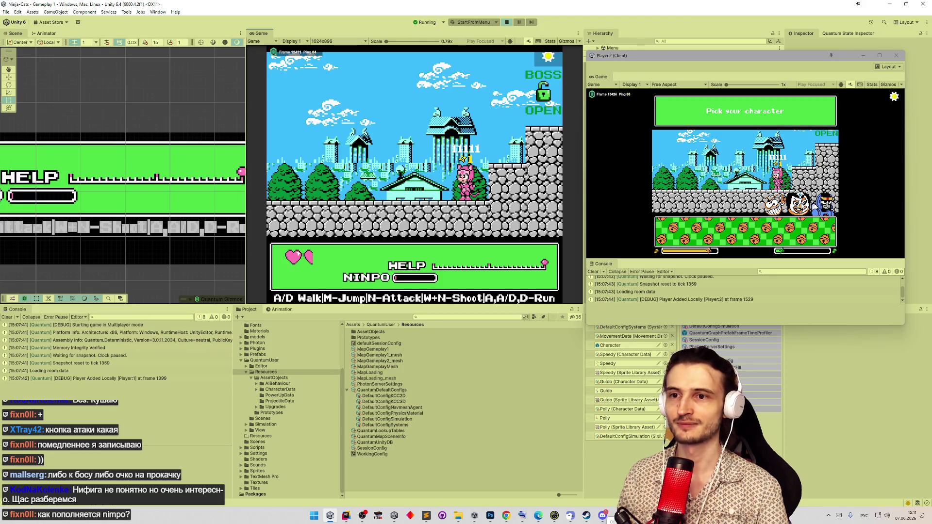
pyautogui.click(820, 233)
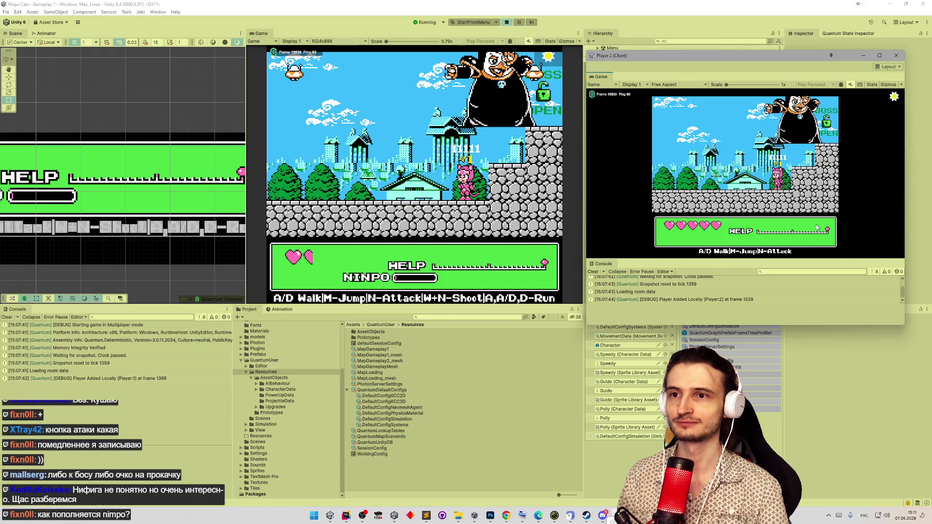
# - Return to the host game, nudge the cat right, and take the FrontArm permanent upgrade
pyautogui.click(357, 159)
pyautogui.press('d')
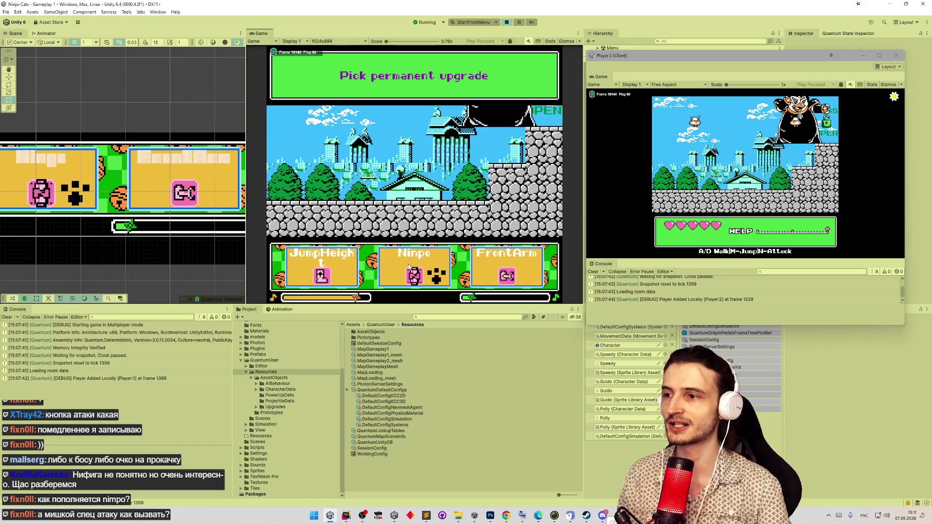
pyautogui.click(529, 264)
# - Choose a character and one-time upgrade, then stop Play mode and clear the Console
pyautogui.click(529, 264)
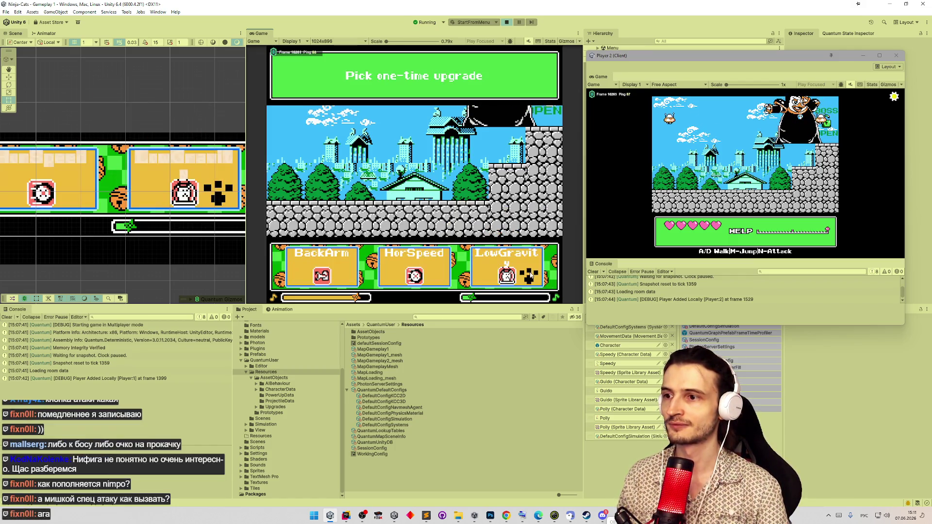
pyautogui.click(529, 265)
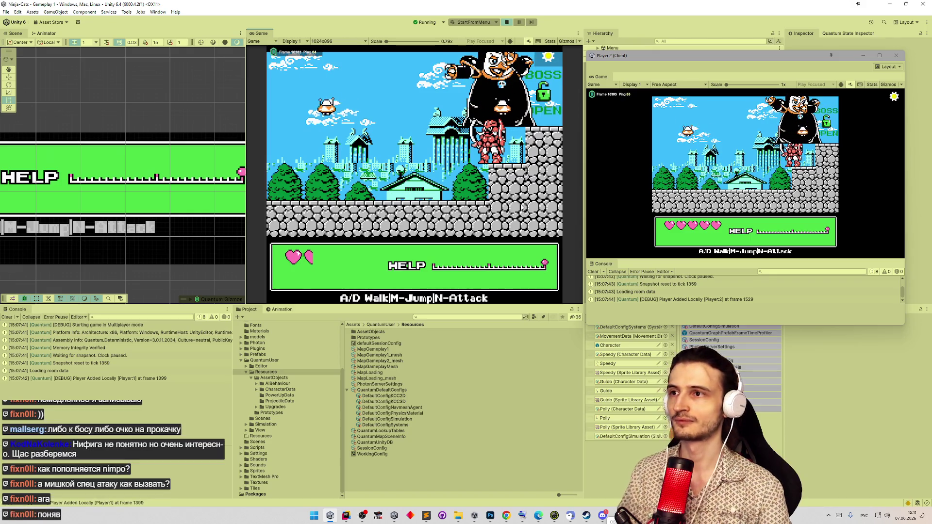
pyautogui.hotkey('ctrl', 'p')
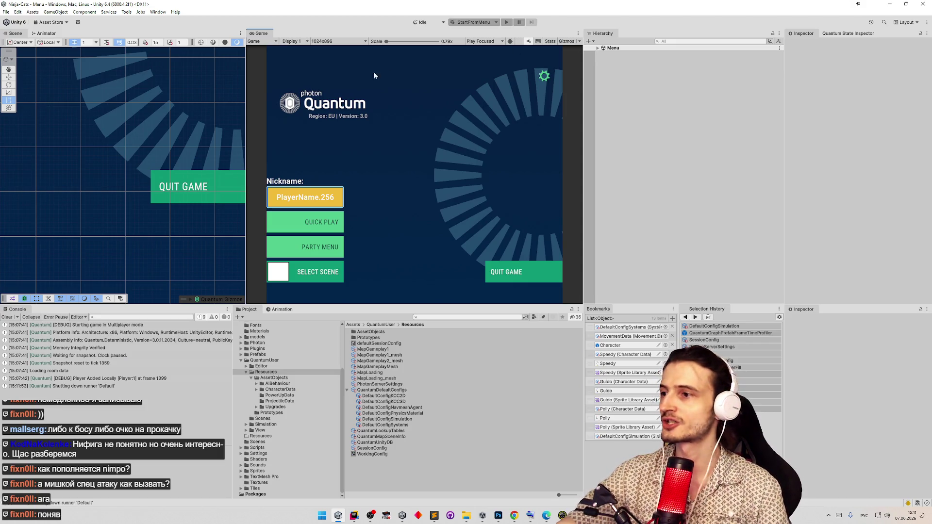
pyautogui.click(6, 317)
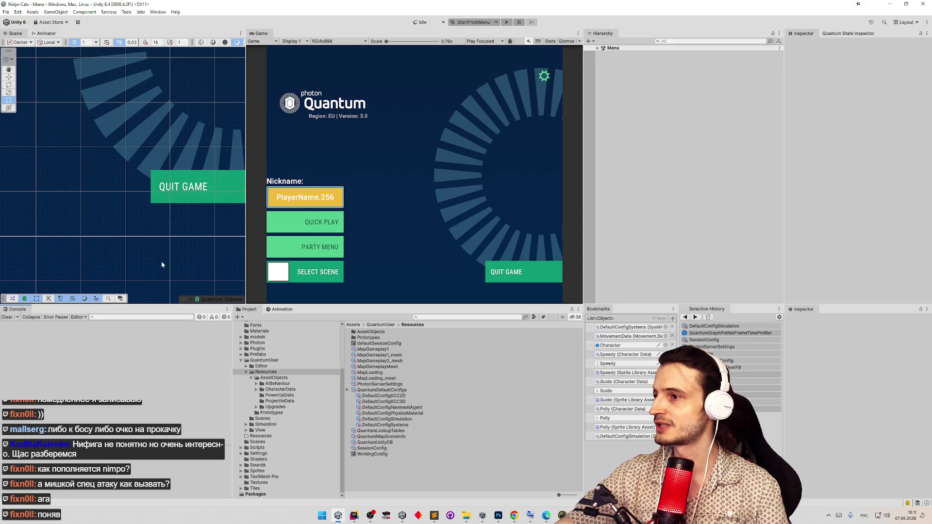
# - Launch Ninja Cats.exe from the builds\Ninja-Cats\IL2CPP folder and open the game's Settings screen
pyautogui.hotkey('alt', 'Tab')
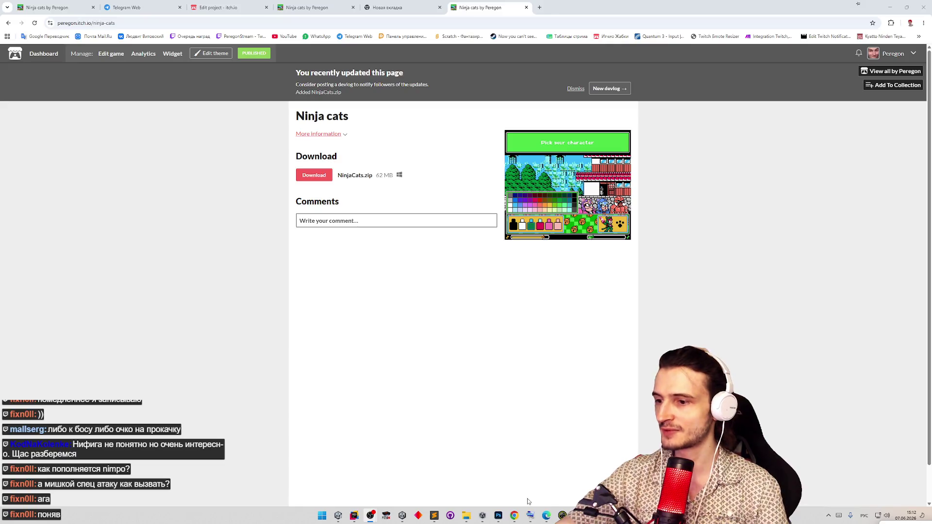
pyautogui.click(467, 515)
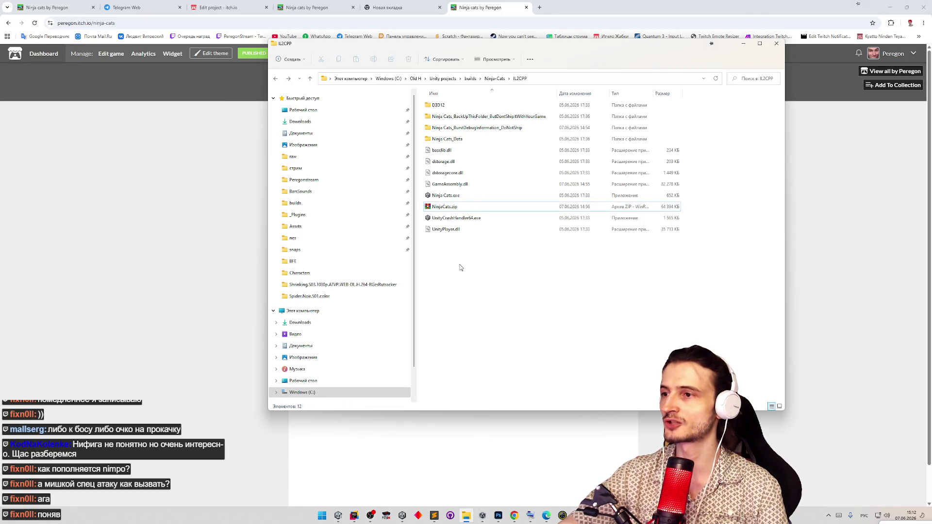
pyautogui.click(463, 195)
pyautogui.click(463, 196)
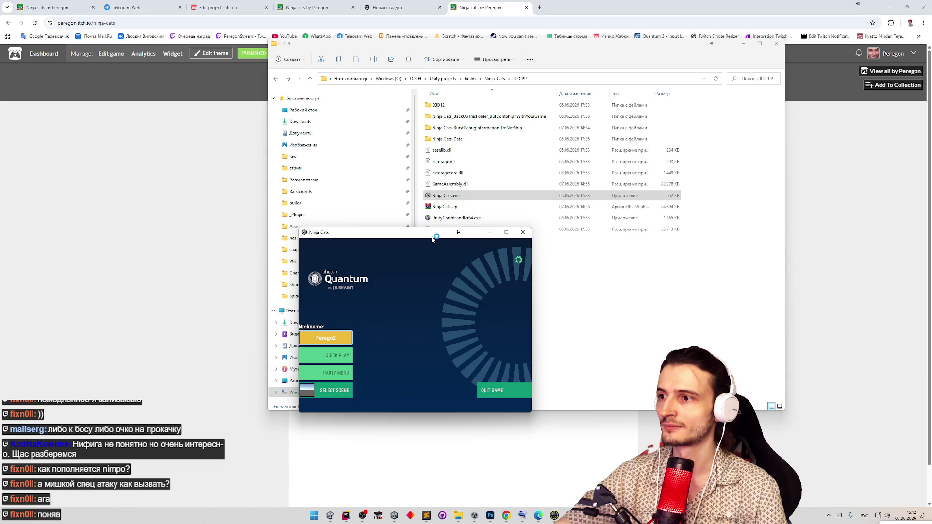
pyautogui.click(518, 260)
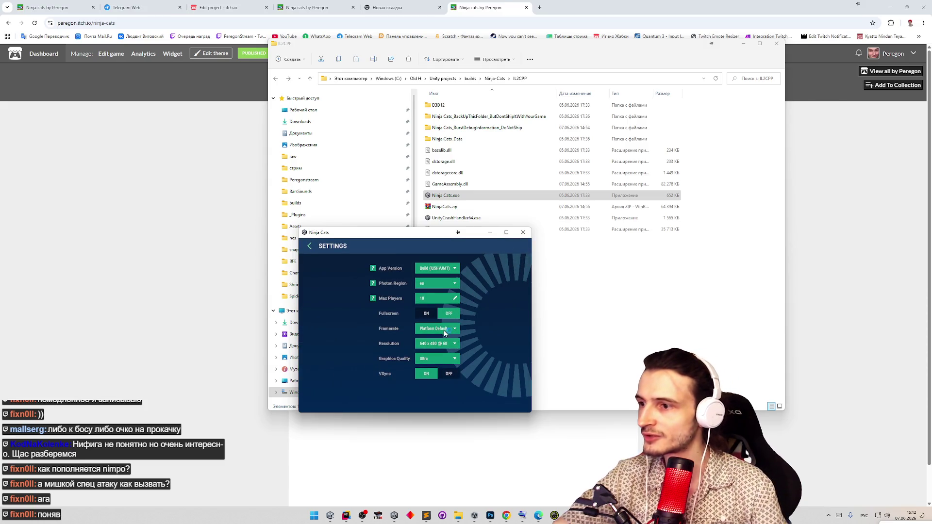
# - Switch the game to fullscreen at 2560 x 1440 @ 60 resolution
pyautogui.click(446, 344)
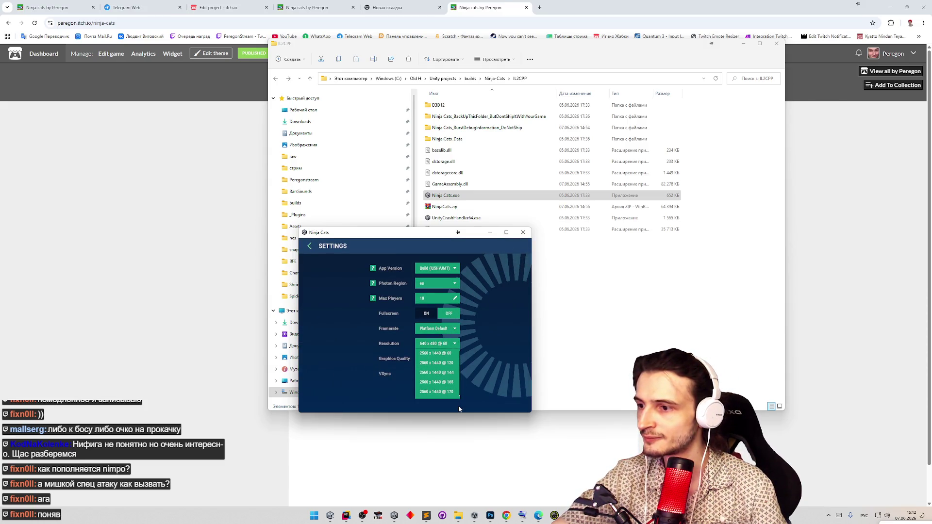
pyautogui.click(459, 357)
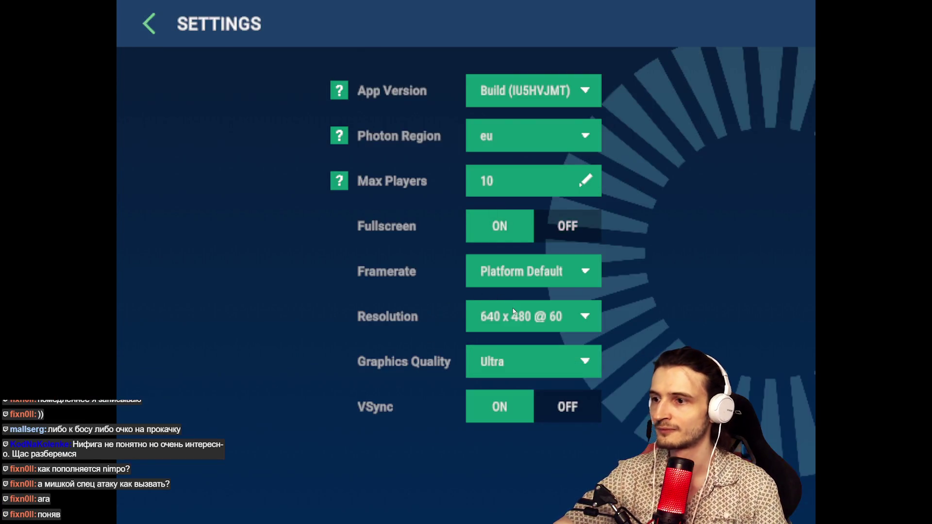
pyautogui.click(513, 316)
pyautogui.moveTo(599, 346); pyautogui.dragTo(599, 474)
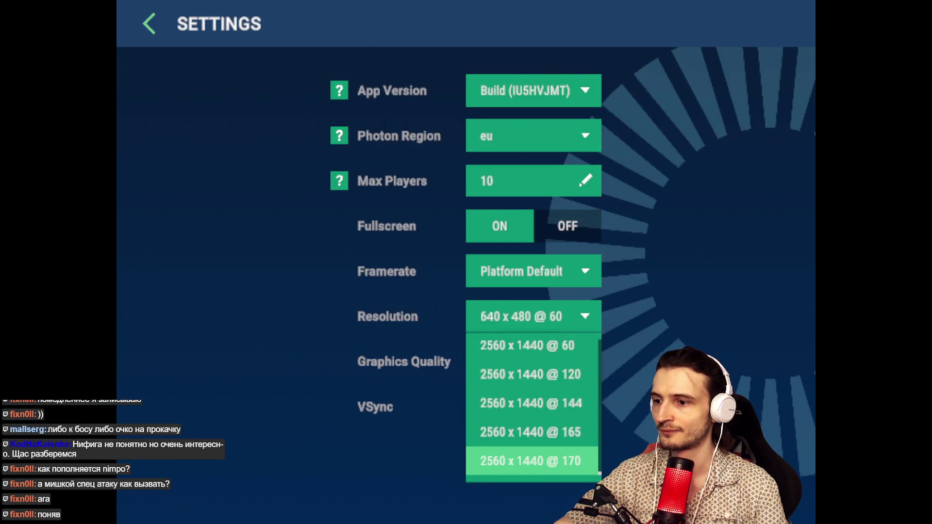
pyautogui.click(563, 346)
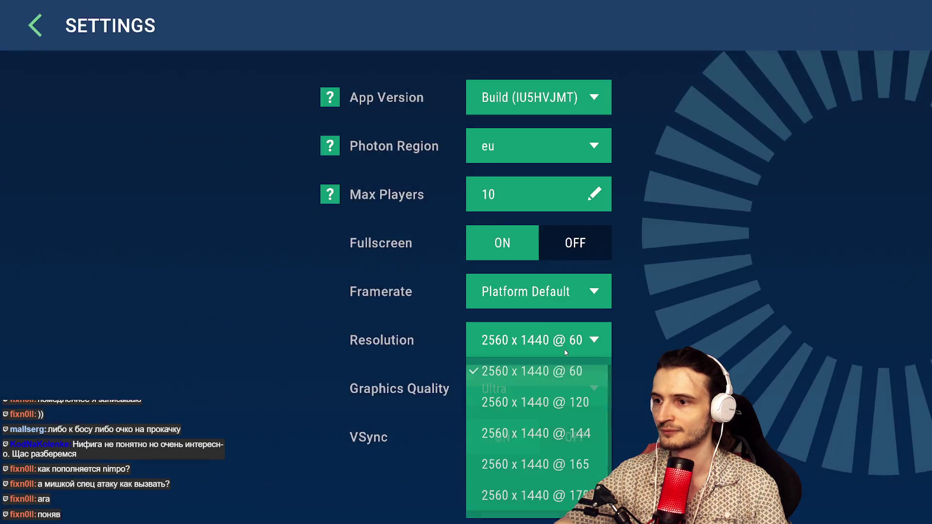
# - Confirm the Photon Region stays on eu and return to the main menu
pyautogui.click(520, 155)
pyautogui.click(487, 154)
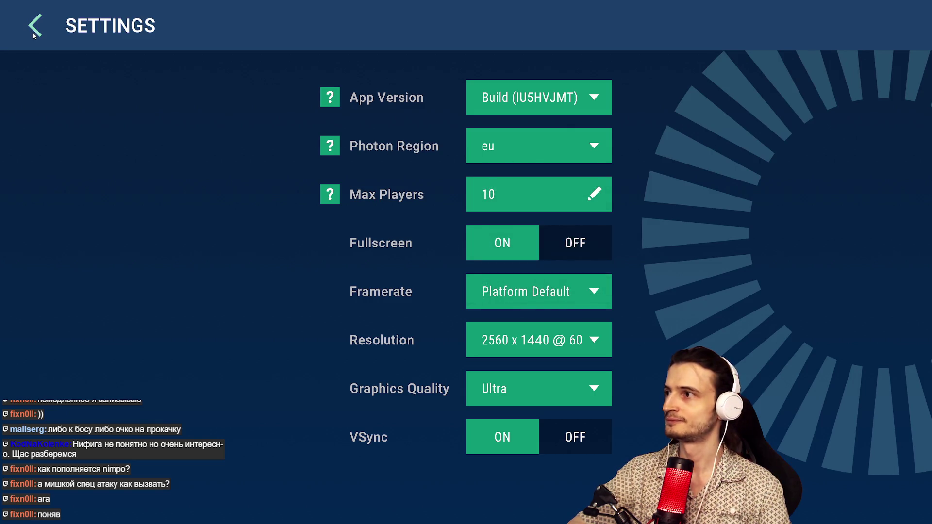
pyautogui.click(502, 132)
pyautogui.click(226, 85)
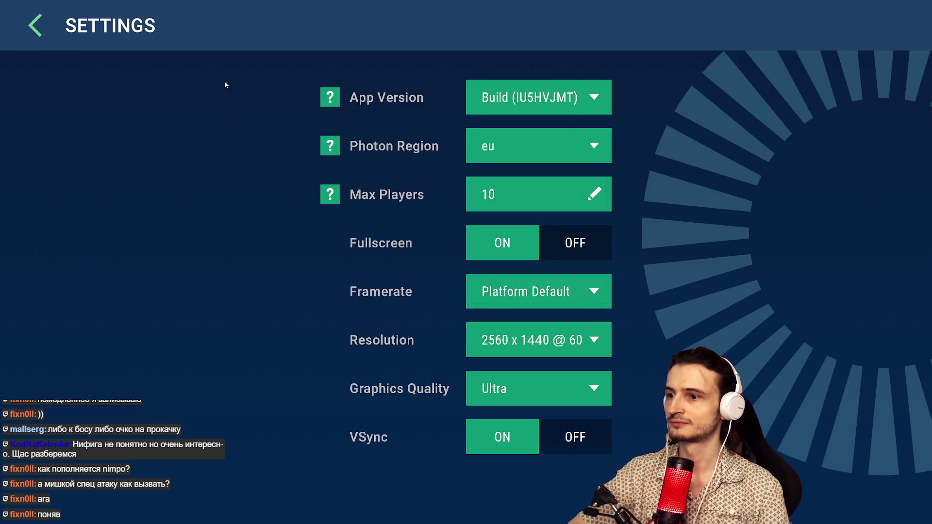
pyautogui.click(42, 18)
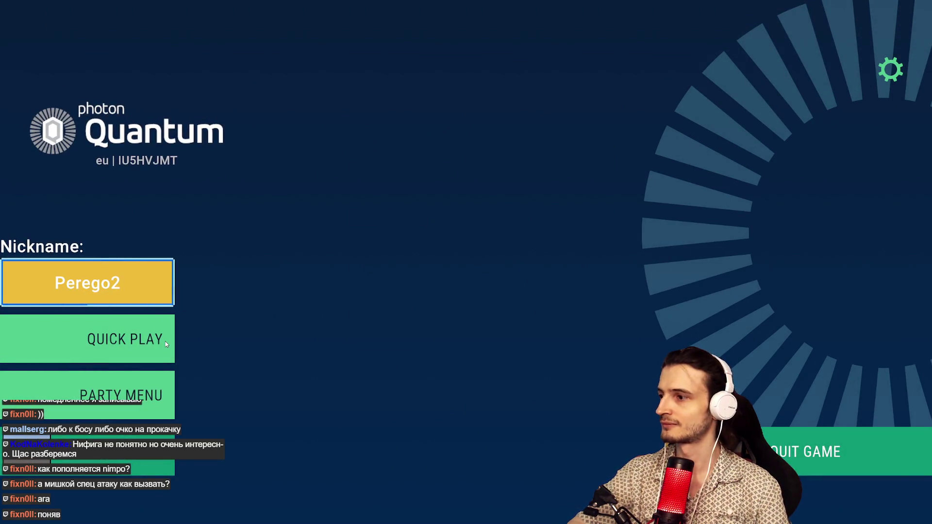
# - Create a new party from the PARTY MENU to reach the Pick your character screen
pyautogui.click(147, 398)
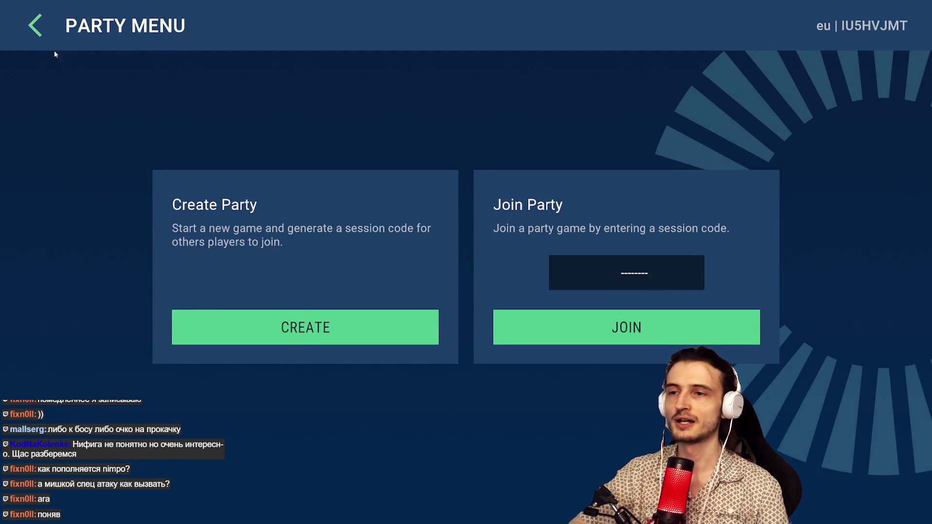
pyautogui.click(33, 26)
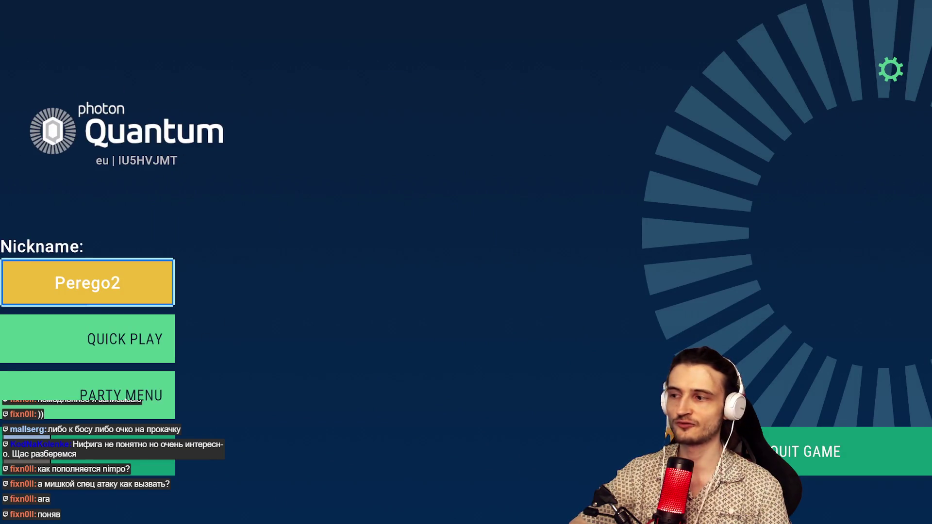
pyautogui.click(125, 396)
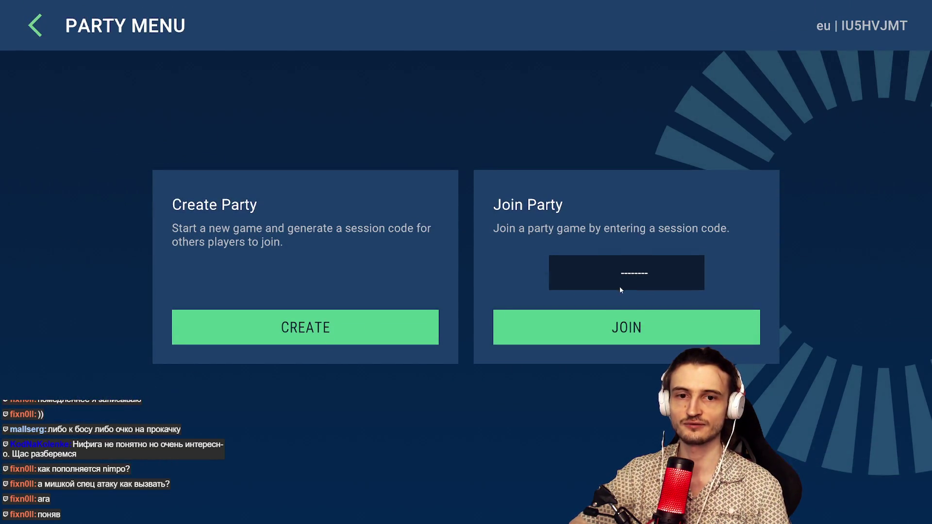
pyautogui.click(330, 326)
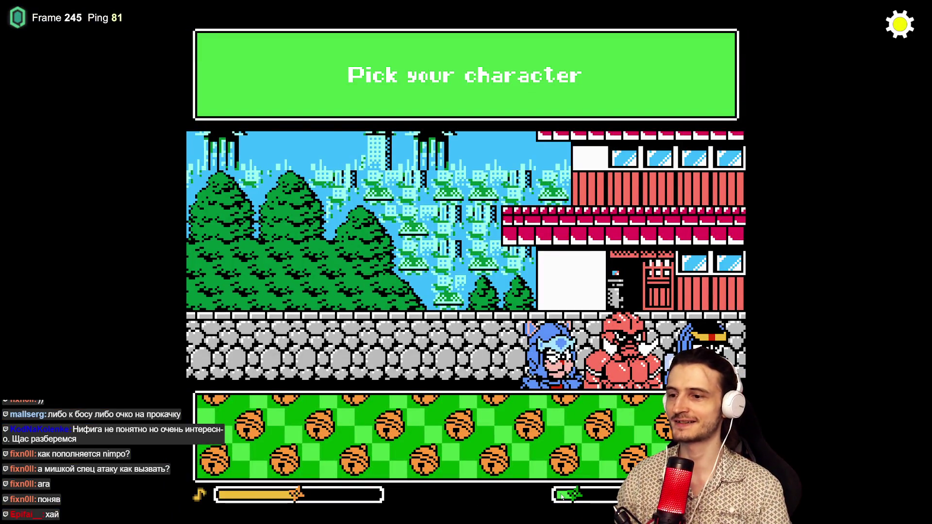
# - Copy the party's session code, then pick the red cat and start recolouring its paint bottles
pyautogui.click(901, 28)
pyautogui.click(875, 115)
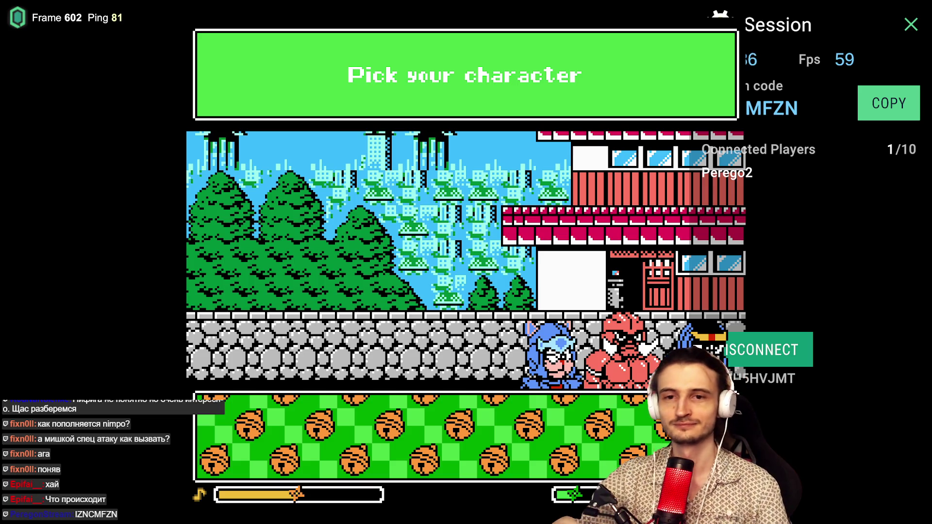
pyautogui.click(912, 25)
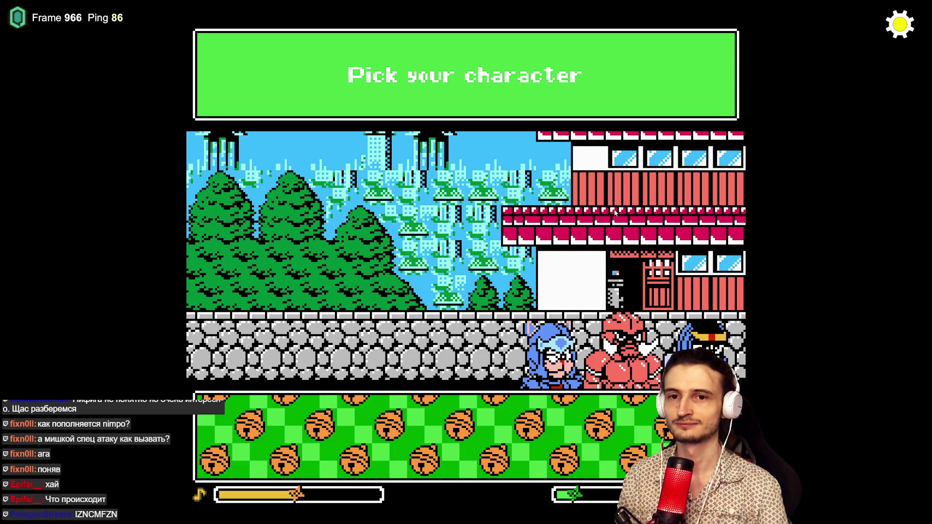
pyautogui.click(625, 351)
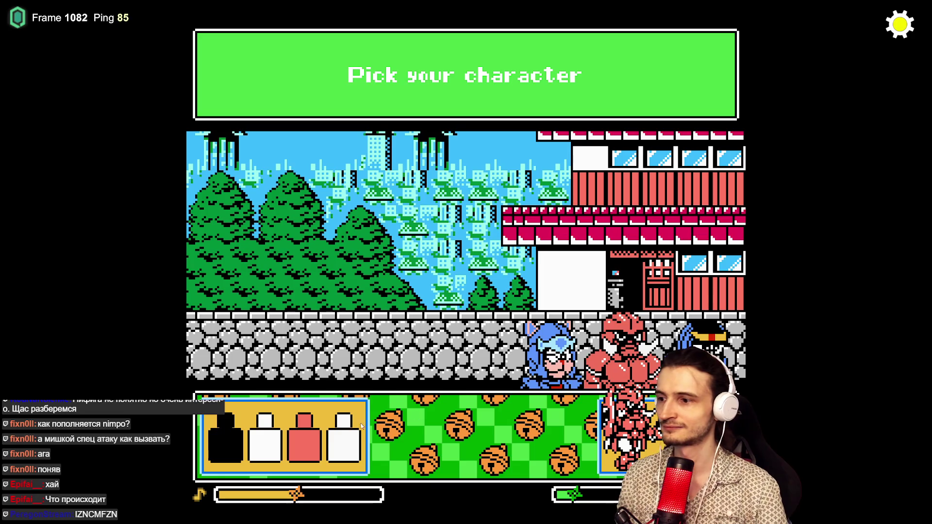
pyautogui.click(313, 443)
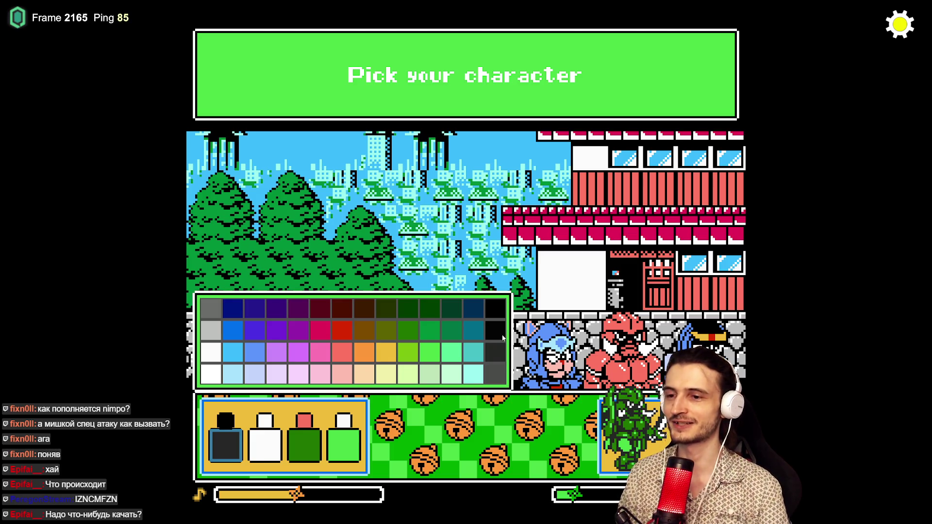
# - Check the connected players list, then walk the cat left and jump onto the raised ledge
pyautogui.press('Tab')
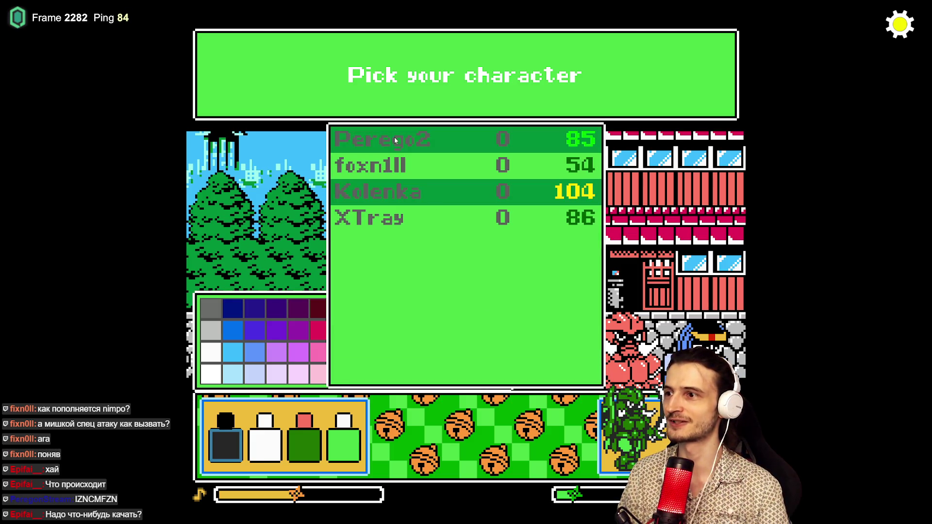
pyautogui.press('Tab')
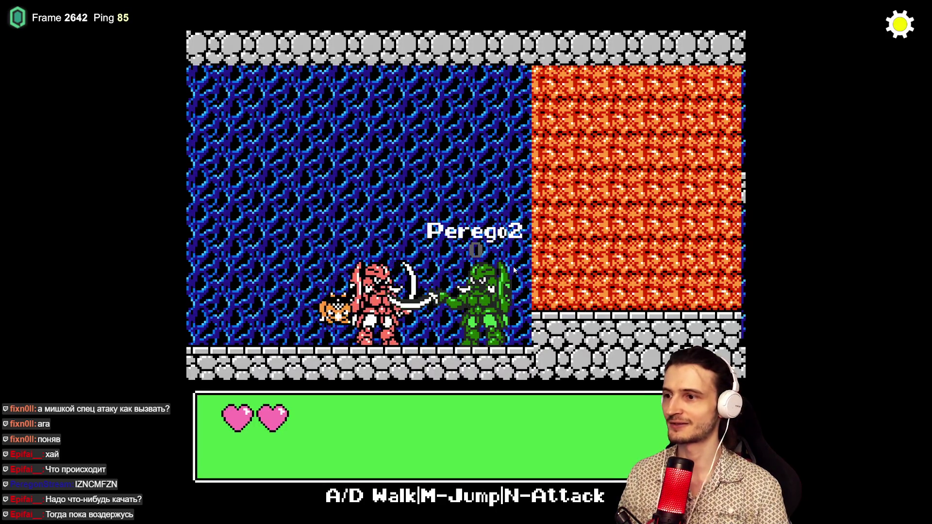
pyautogui.press('a')
pyautogui.press('n')
pyautogui.press('a')
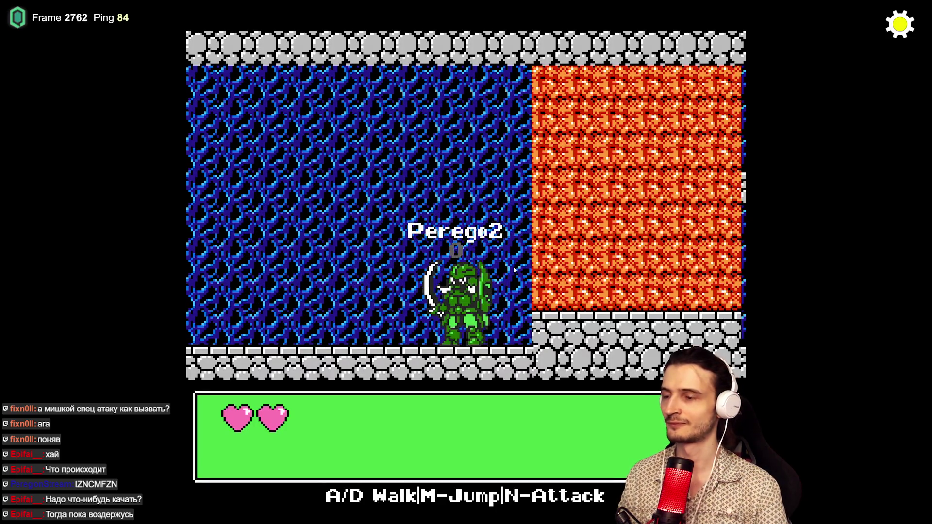
pyautogui.press('a')
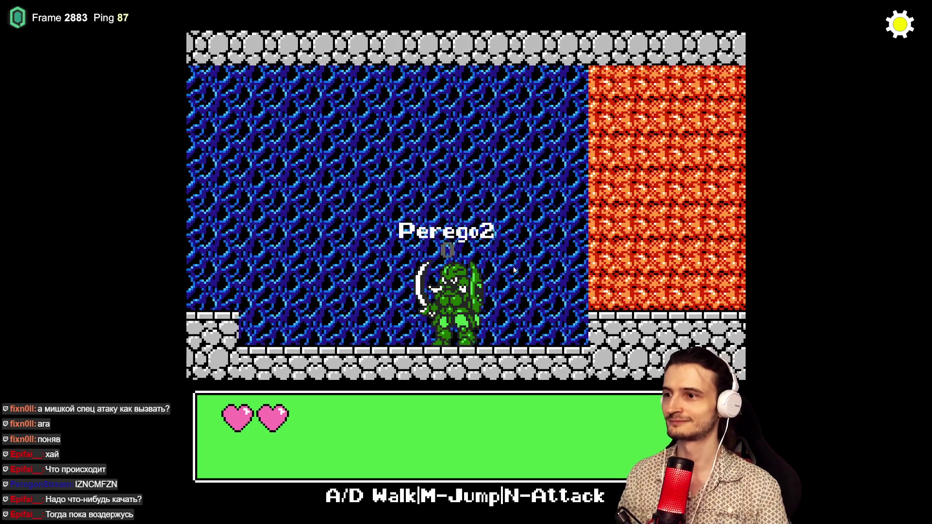
pyautogui.press('m')
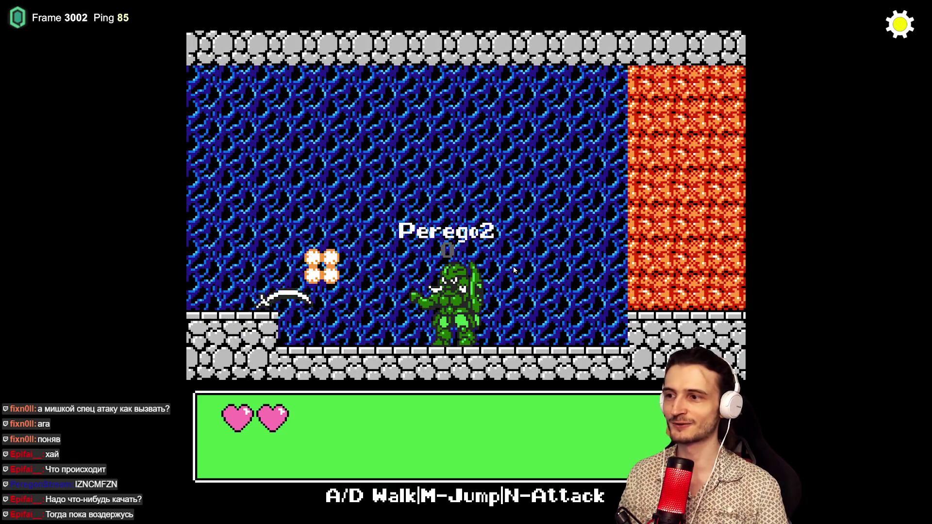
pyautogui.press('a')
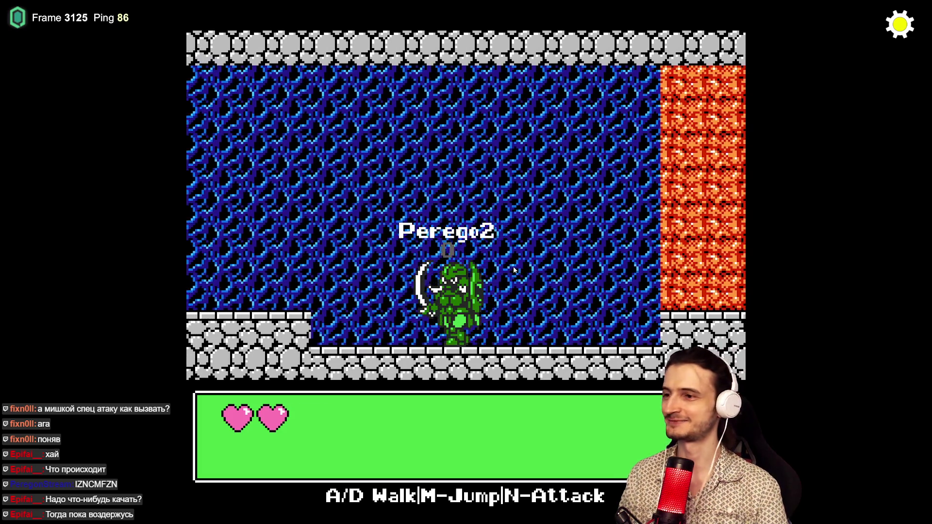
pyautogui.press('a')
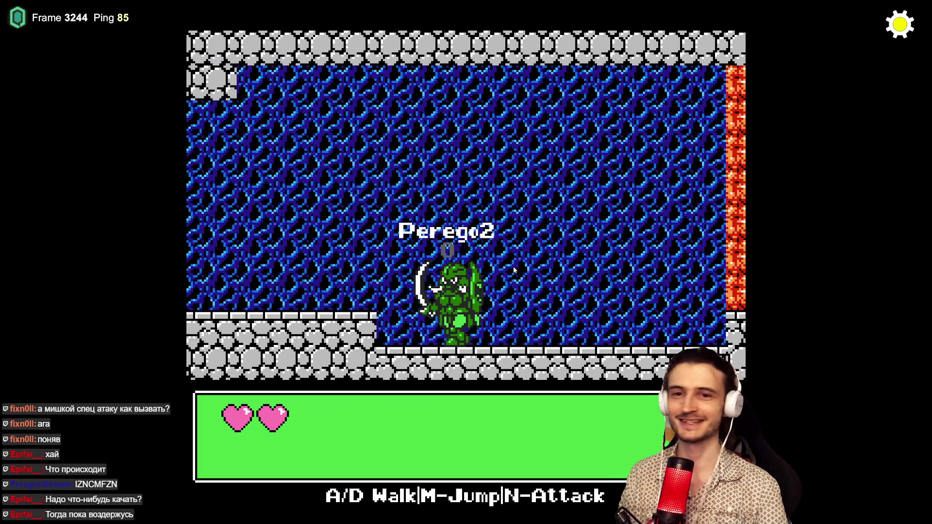
pyautogui.press('a')
pyautogui.press('m')
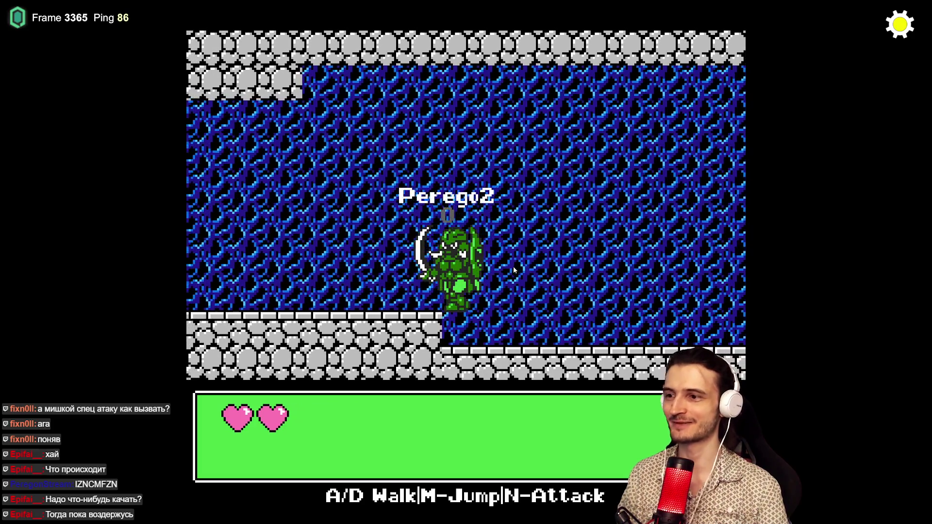
# - Fight past the red enemy, jump across the cave to the stone ledge and climb the ladder
pyautogui.press('a')
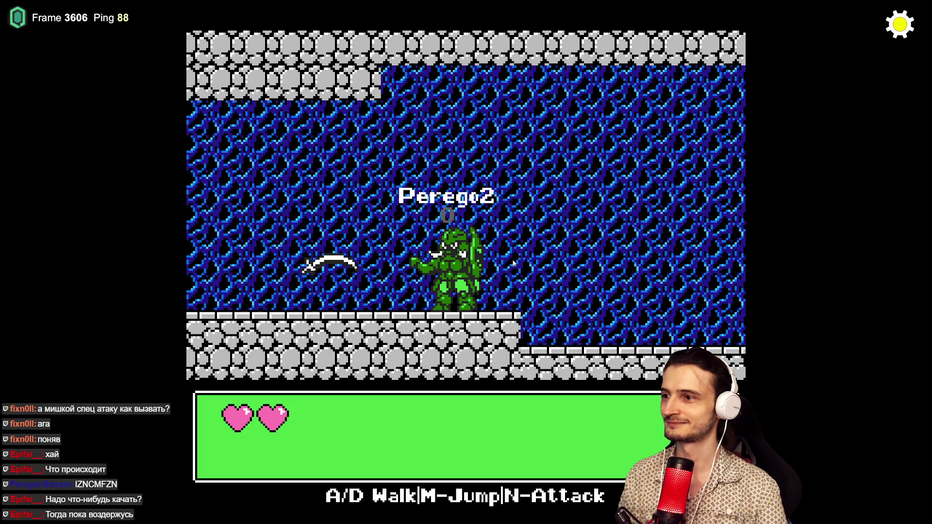
pyautogui.press('a')
pyautogui.press('n')
pyautogui.press('a')
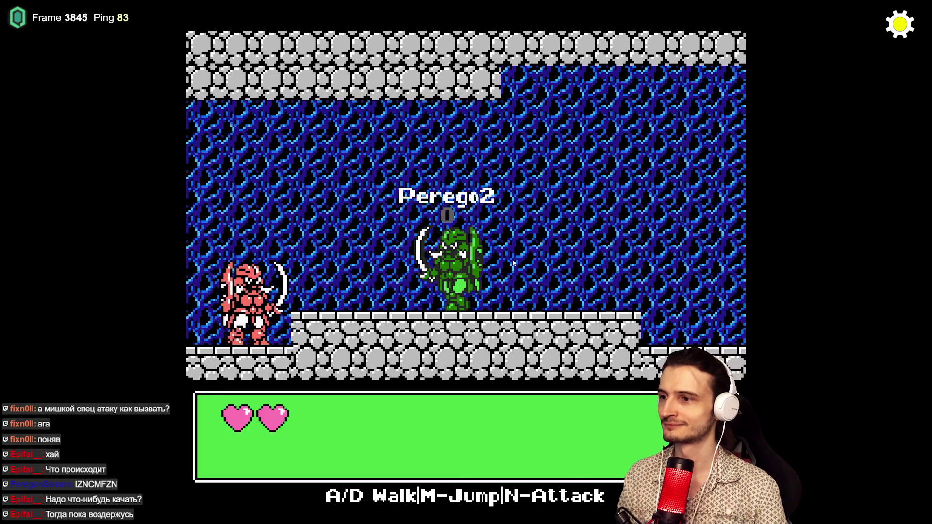
pyautogui.press('a')
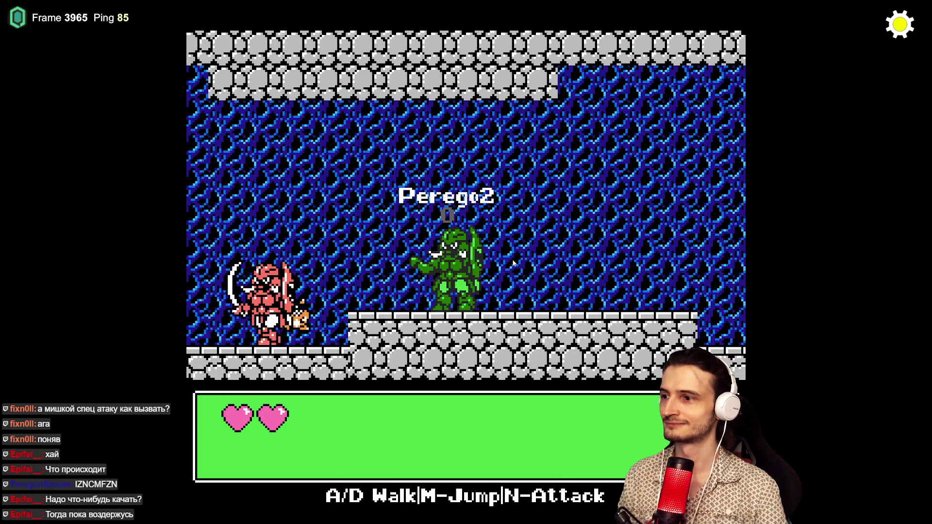
pyautogui.press('a')
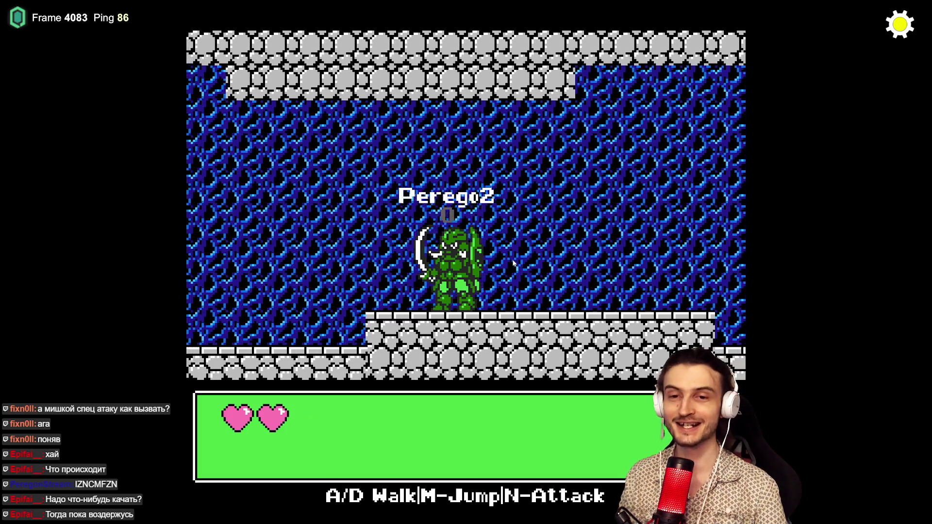
pyautogui.press('a')
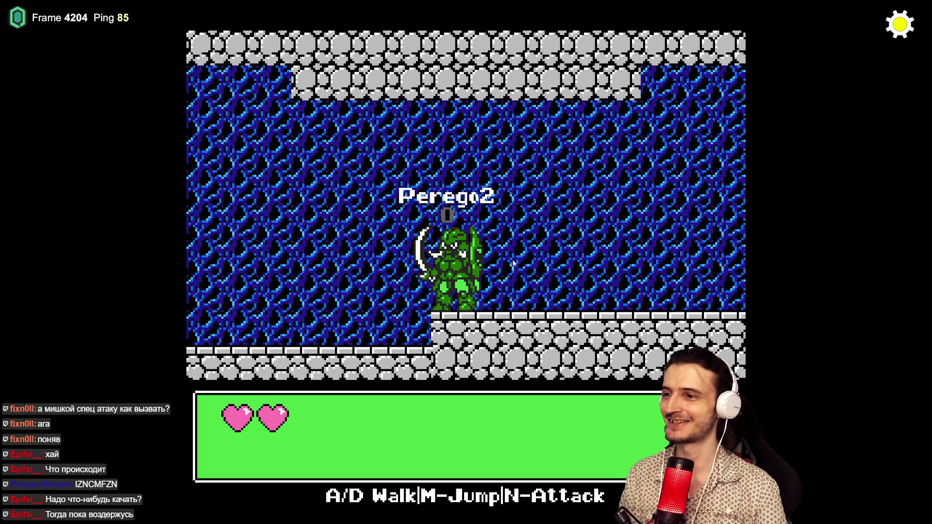
pyautogui.press('a')
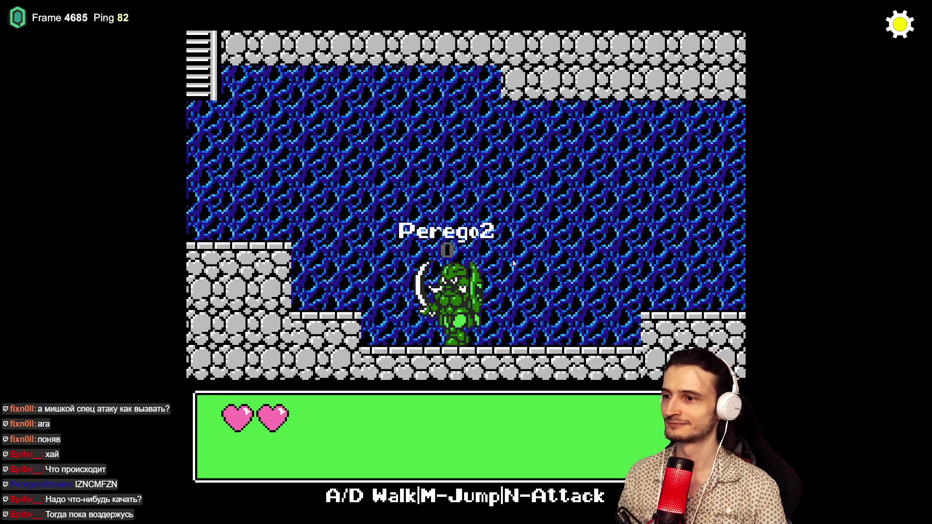
pyautogui.press('a')
pyautogui.press('m')
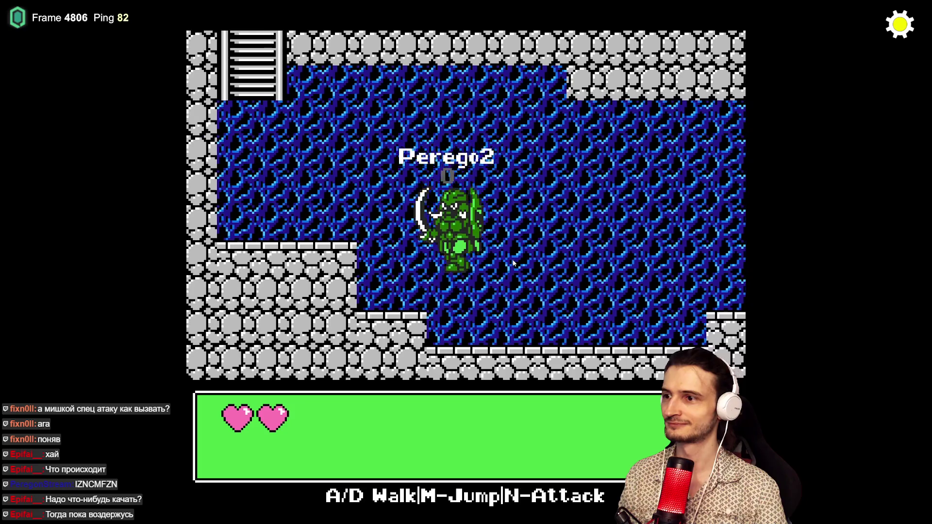
pyautogui.press('a')
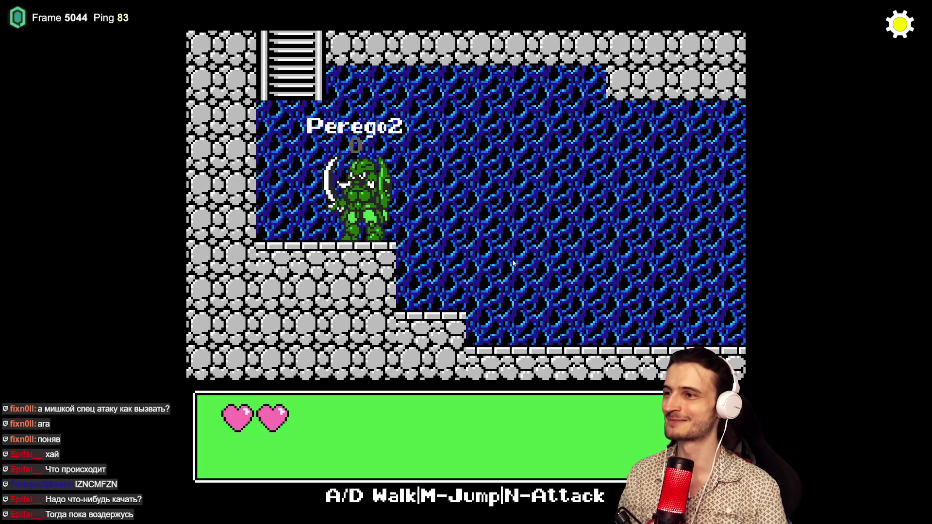
pyautogui.press('w')
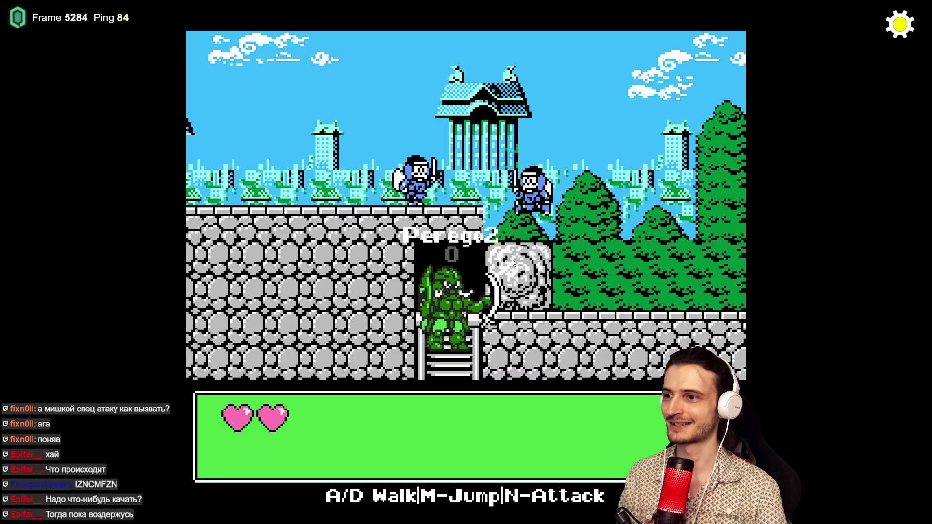
# - Attack from the ladder, climb up to the castle area and back down to the cave ledge
pyautogui.press('n')
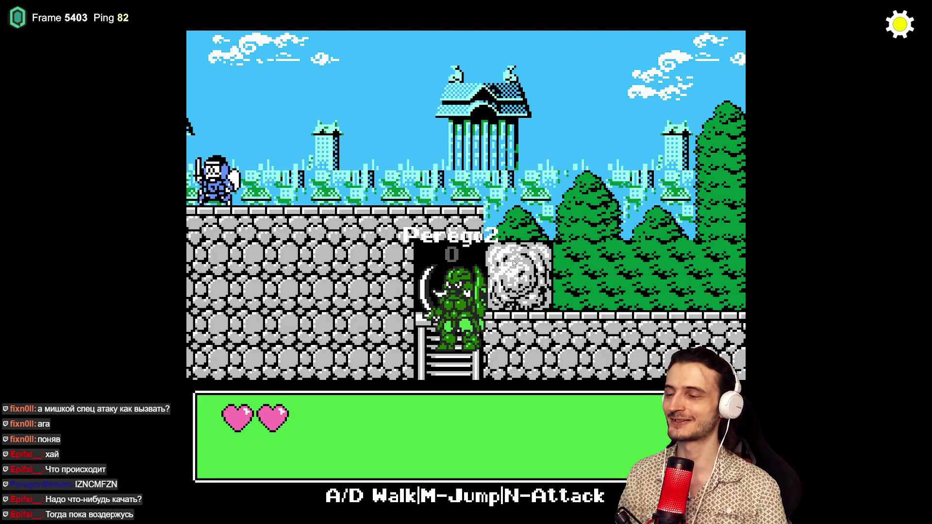
pyautogui.press('a')
pyautogui.press('n')
pyautogui.press('n')
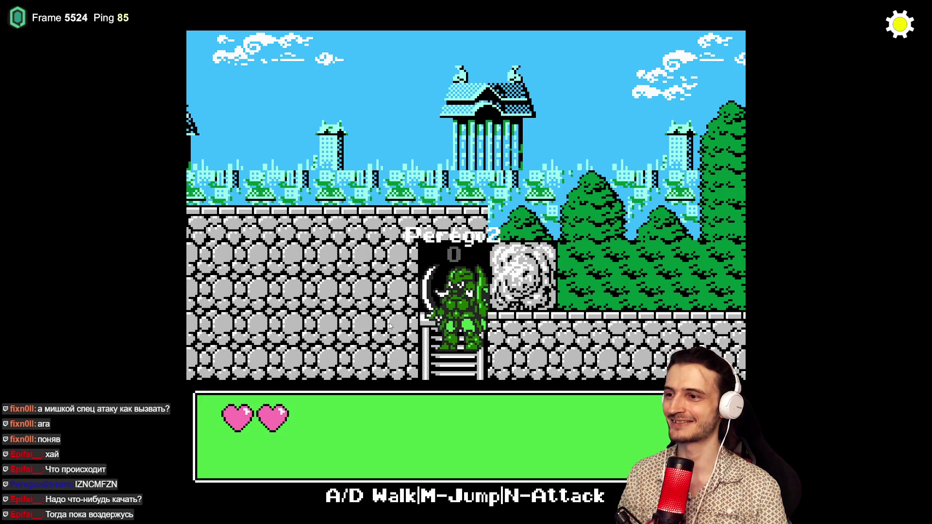
pyautogui.press('s')
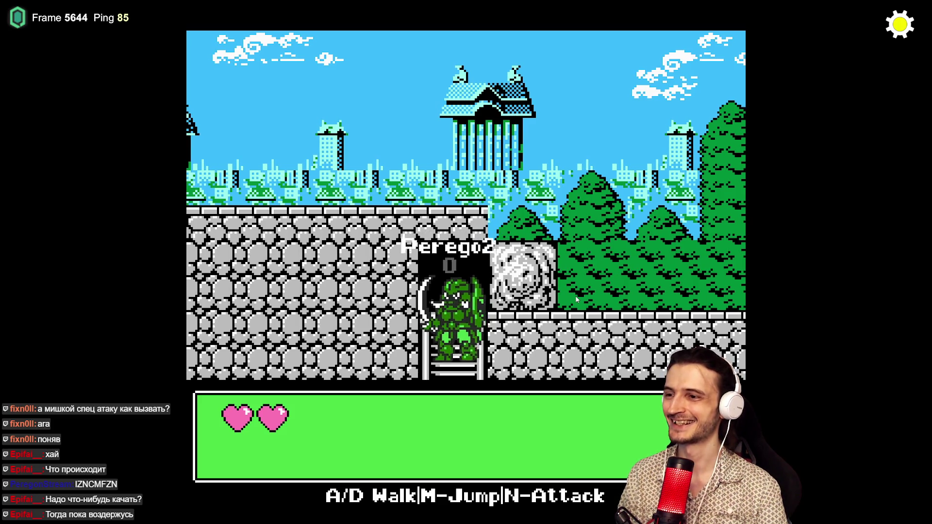
pyautogui.press('w')
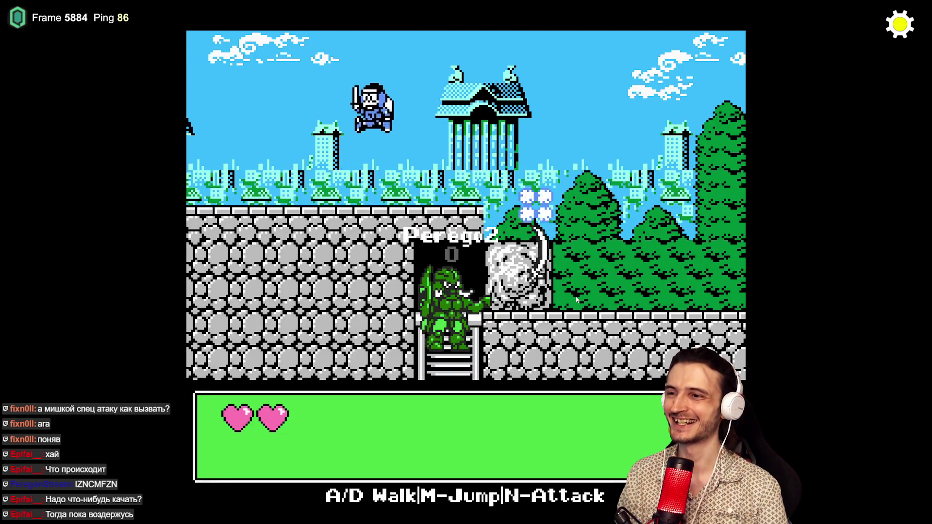
pyautogui.press('s')
pyautogui.press('n')
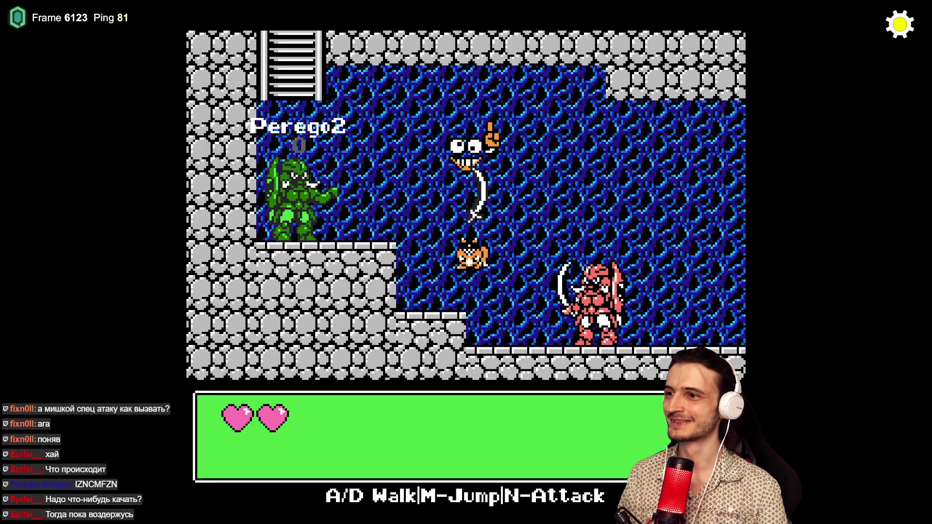
pyautogui.press('n')
pyautogui.press('m')
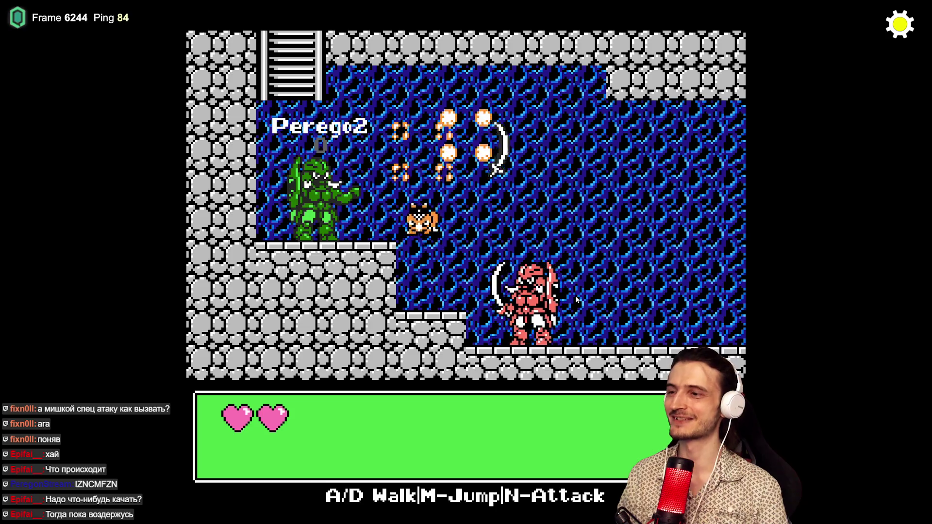
pyautogui.press('n')
# - Walk right, destroy the red enemy and jump up to the raised floor toward the orange cat
pyautogui.press('d')
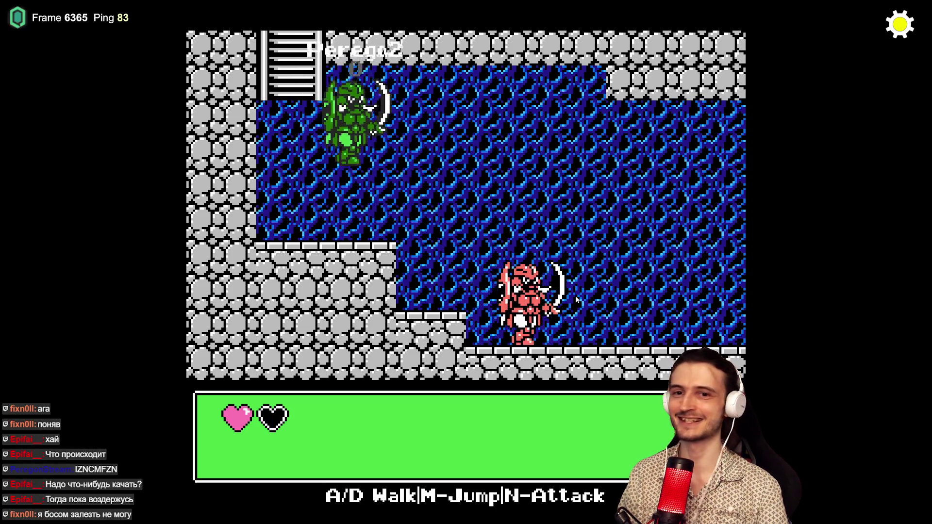
pyautogui.press('d')
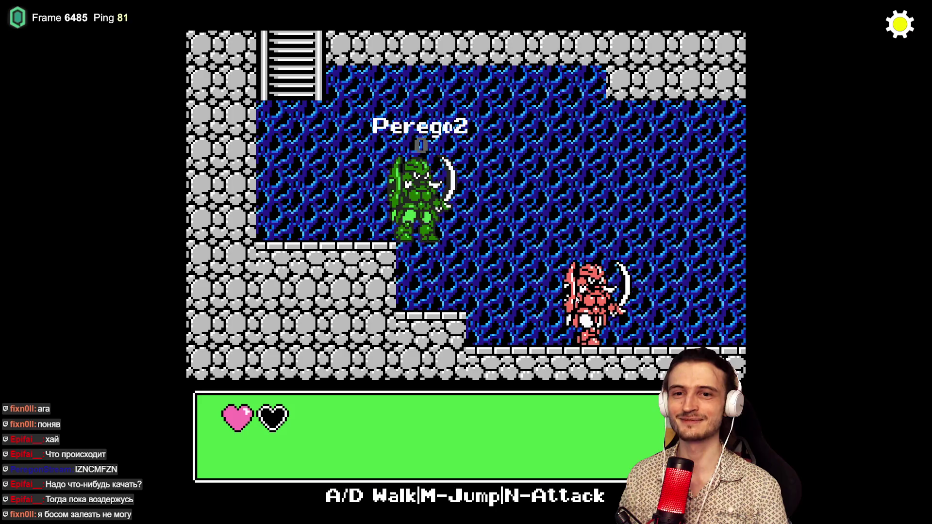
pyautogui.press('m')
pyautogui.press('d')
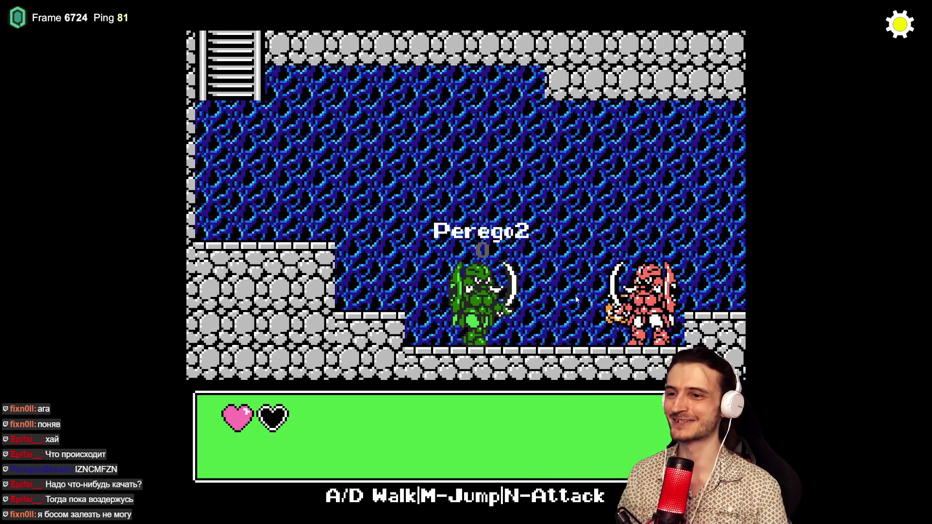
pyautogui.press('n')
pyautogui.press('d')
pyautogui.press('n')
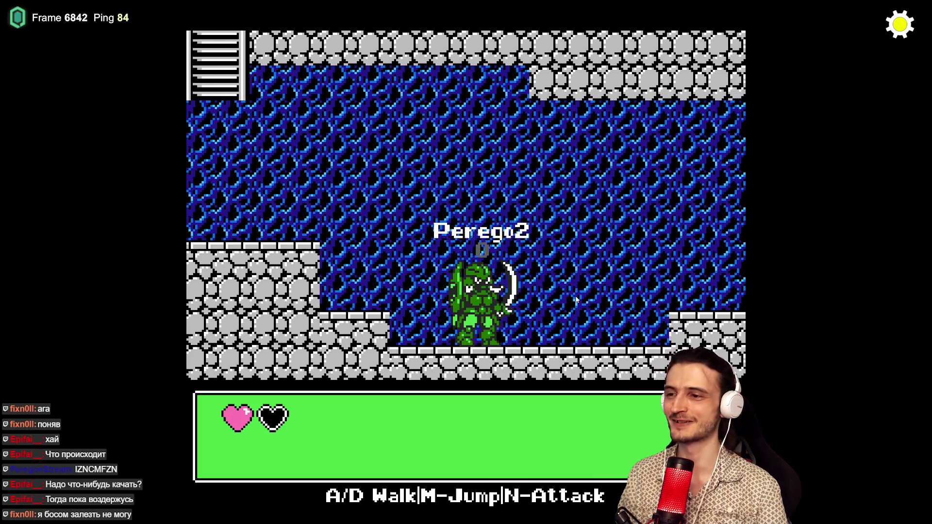
pyautogui.press('m')
pyautogui.press('d')
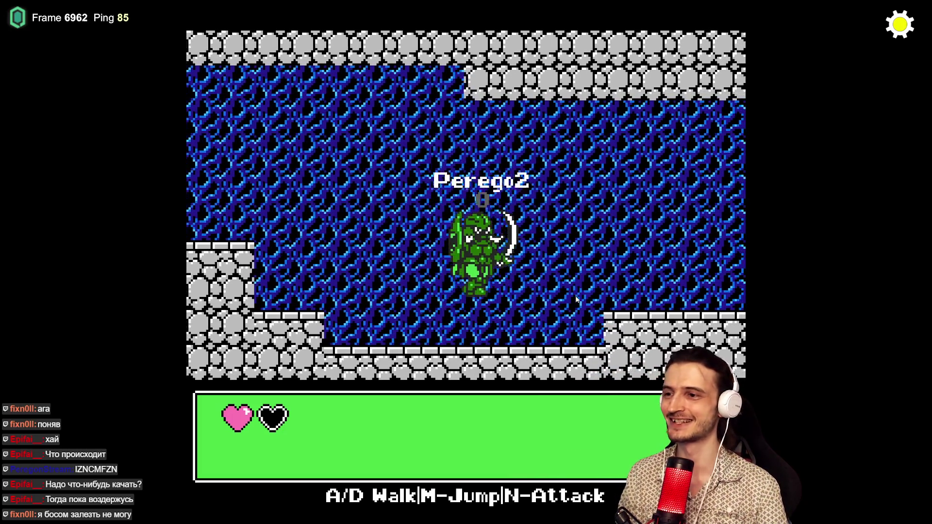
pyautogui.press('d')
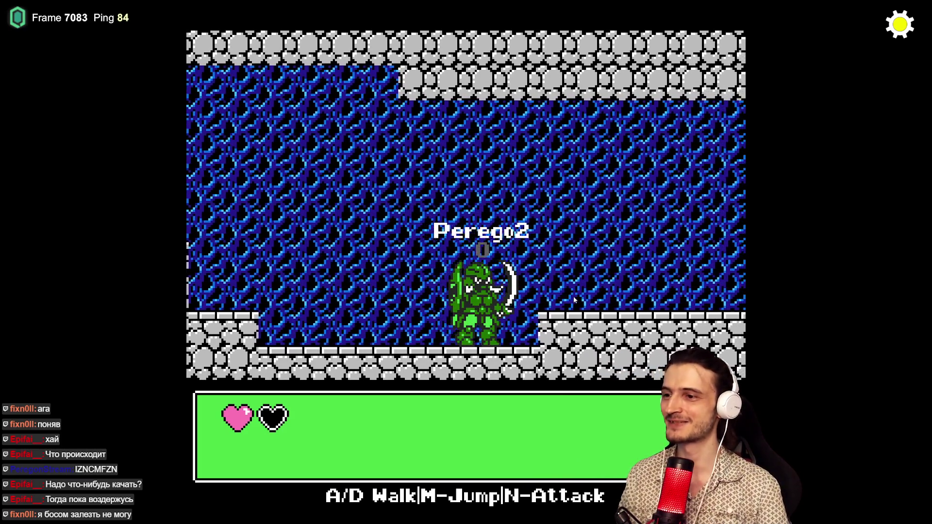
pyautogui.press('m')
pyautogui.press('d')
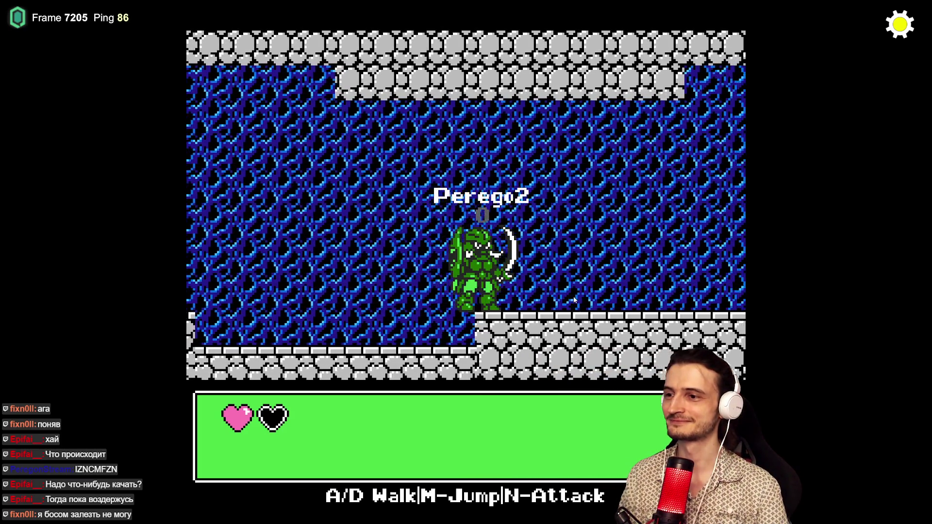
pyautogui.press('d')
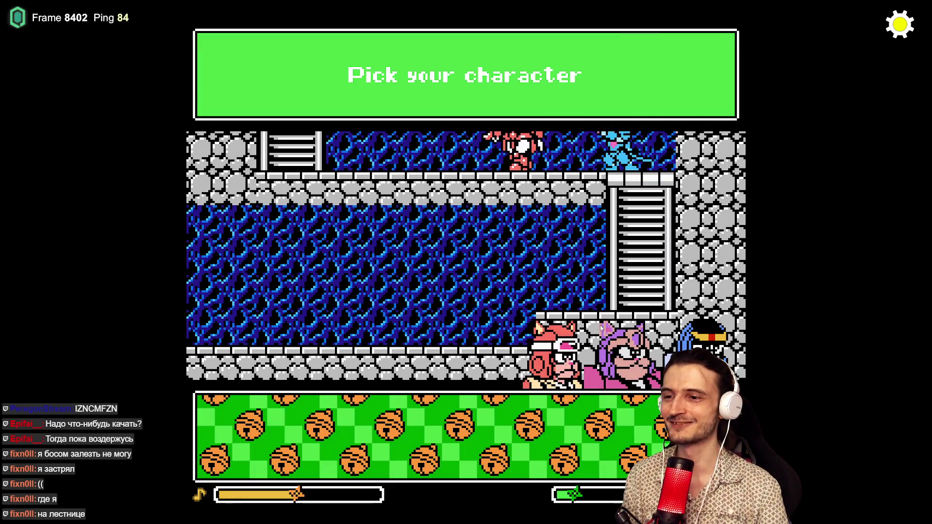
# - Pick the purple cat and recolour its paint bottles dark green, black, lime and lilac
pyautogui.click(607, 330)
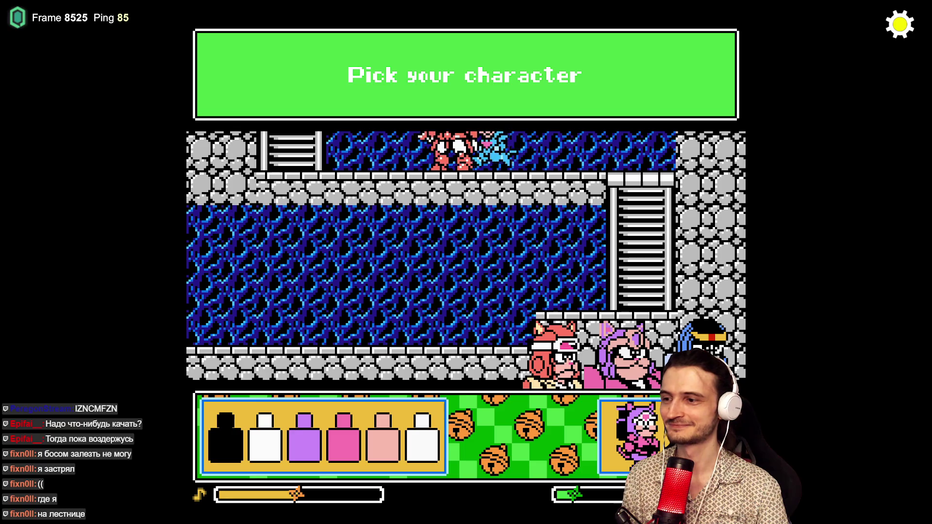
pyautogui.click(304, 445)
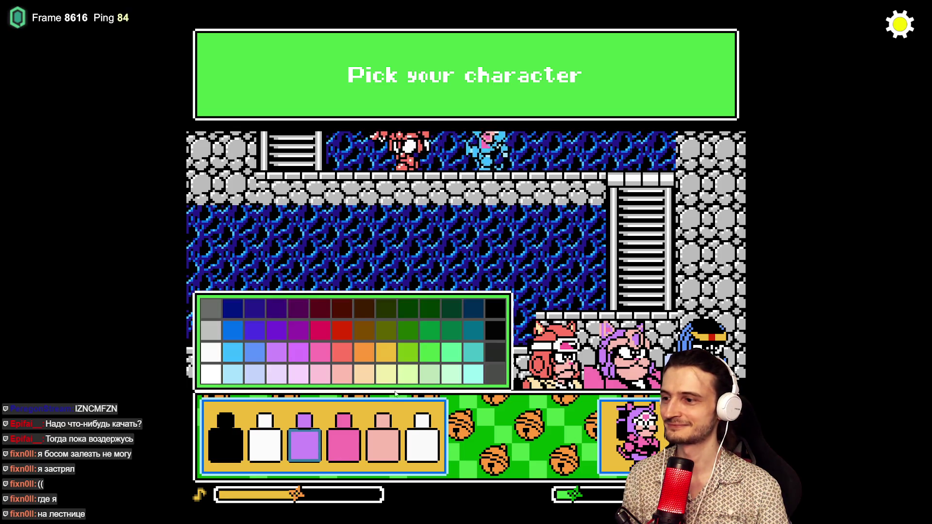
pyautogui.click(446, 334)
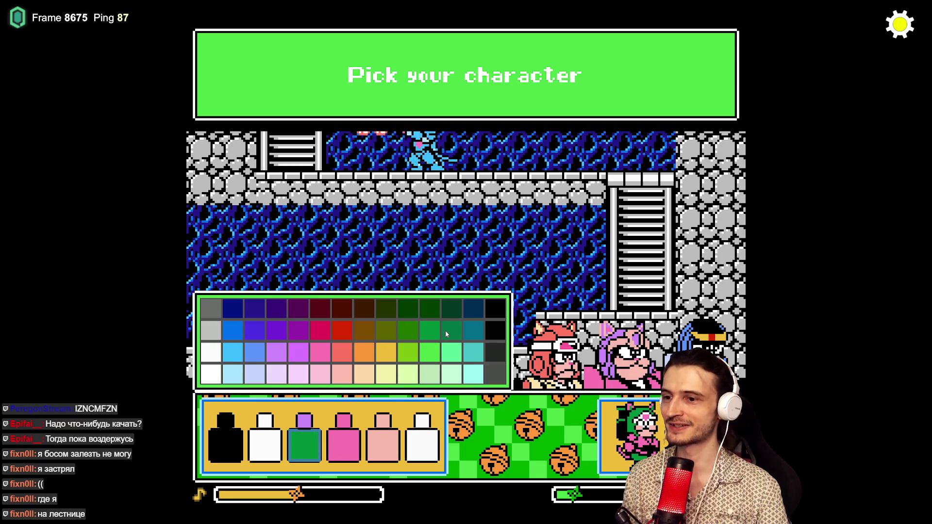
pyautogui.click(493, 332)
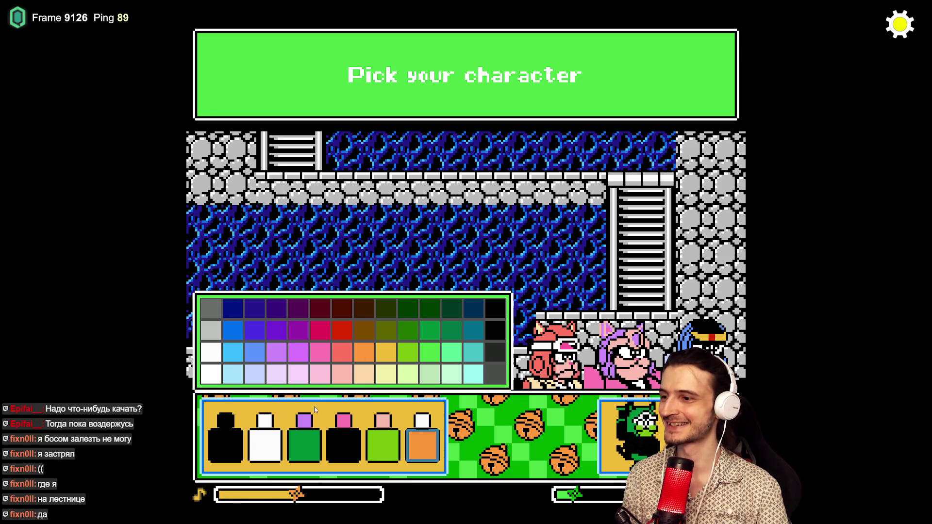
pyautogui.click(420, 442)
pyautogui.click(425, 443)
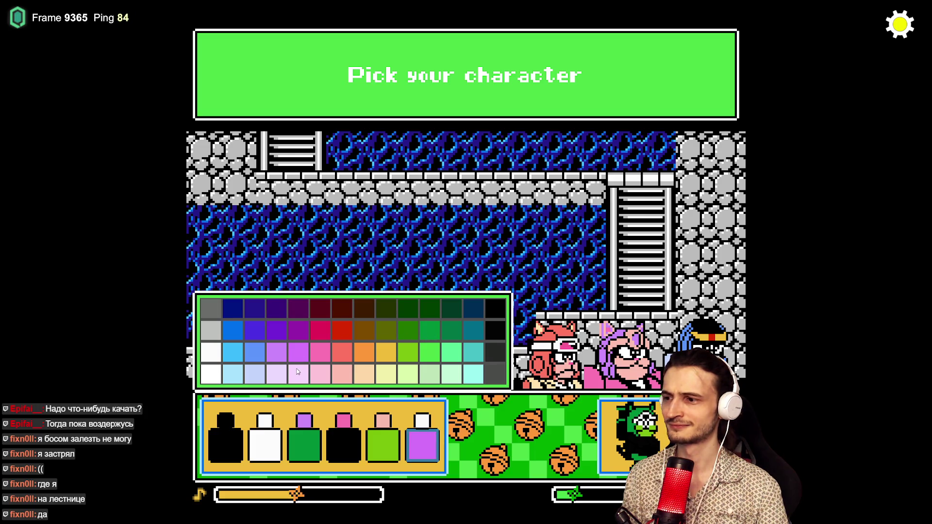
pyautogui.press('super')
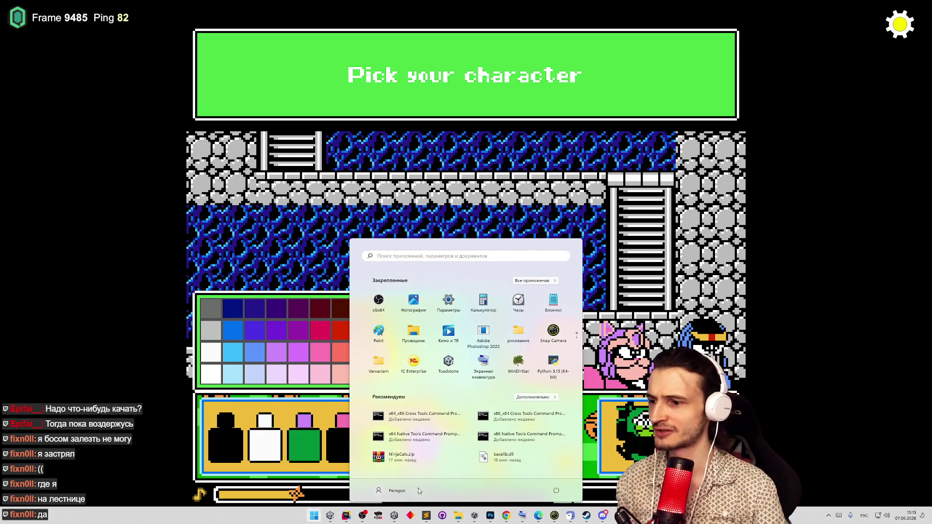
pyautogui.click(430, 515)
pyautogui.click(439, 267)
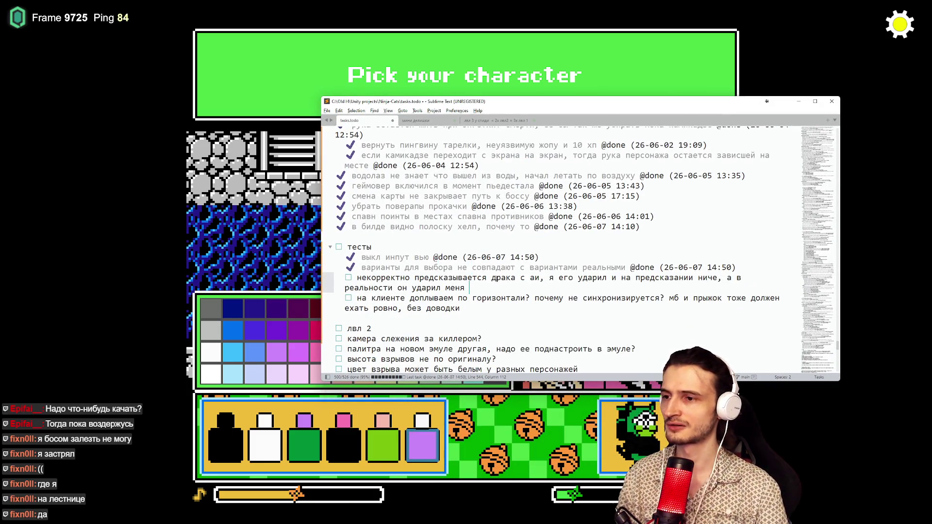
pyautogui.click(496, 278)
pyautogui.hotkey('ctrl', 'd')
pyautogui.press('Return')
pyautogui.write('у толстого кота 6 цвет')
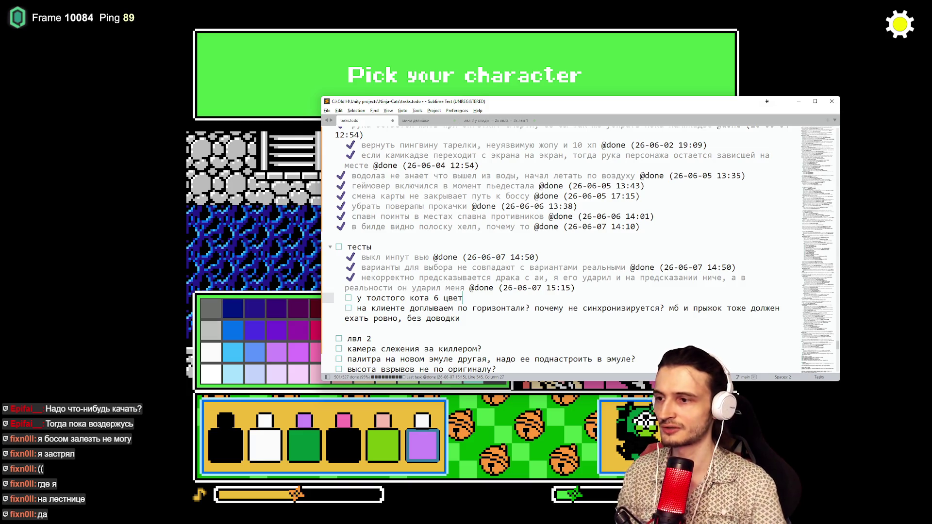
pyautogui.click(607, 394)
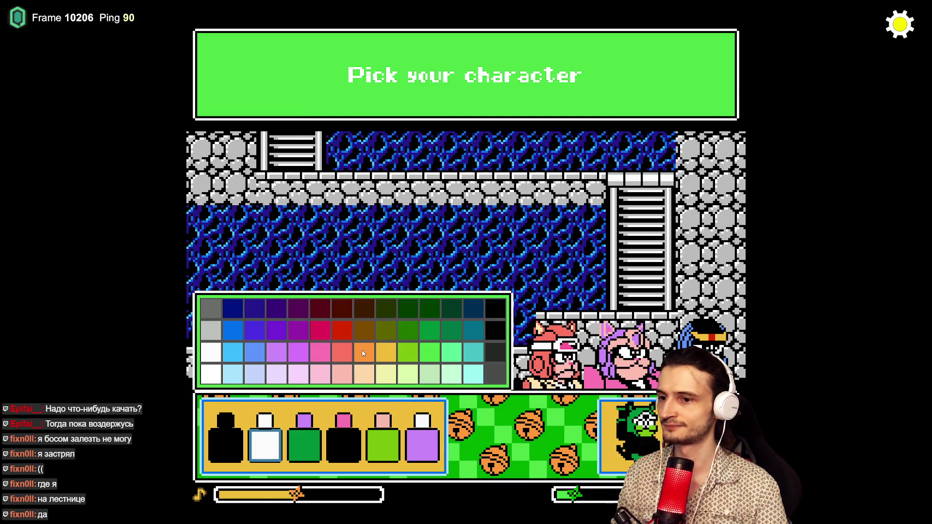
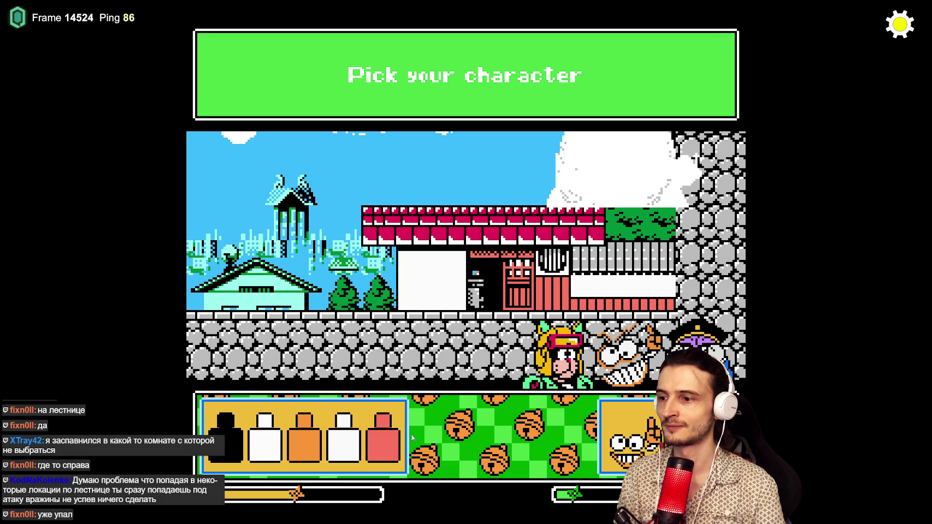
# - Recolour the orange slot green, take the FrontUfo upgrade and jump through the round
pyautogui.click(300, 440)
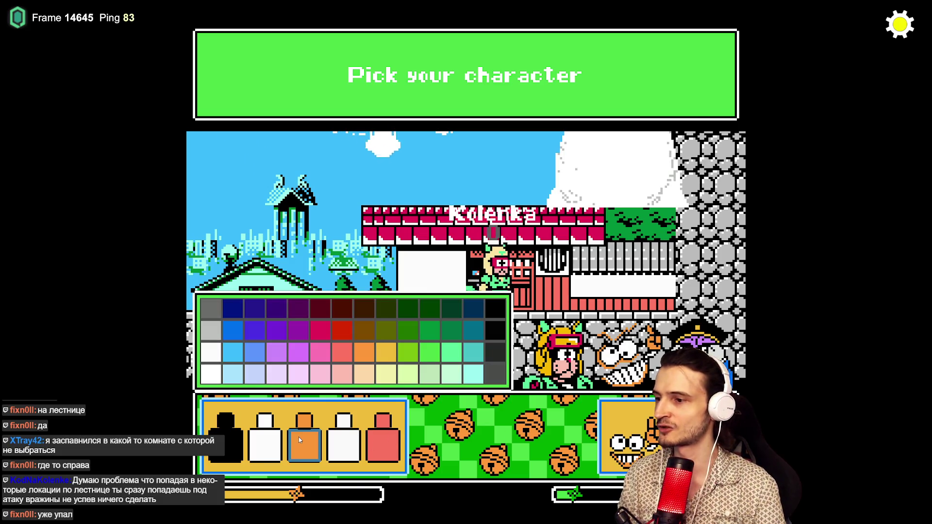
pyautogui.click(408, 331)
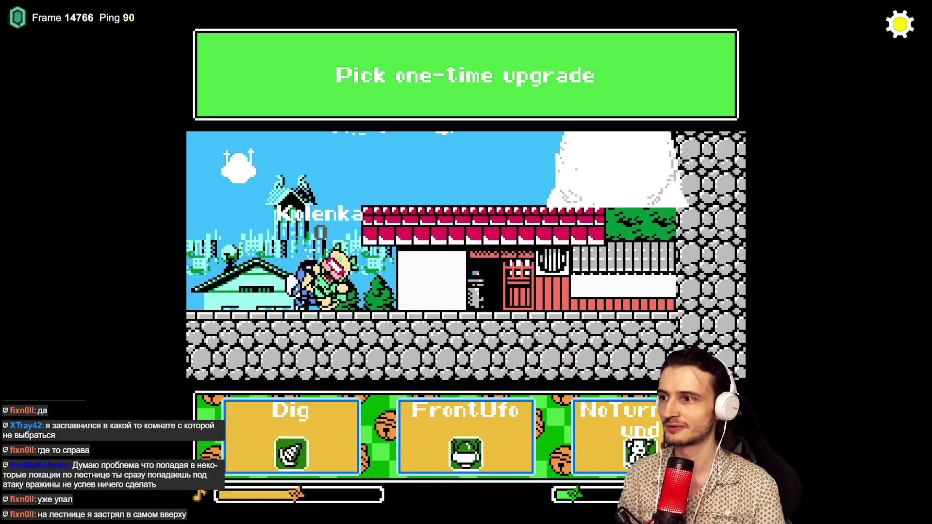
pyautogui.click(482, 435)
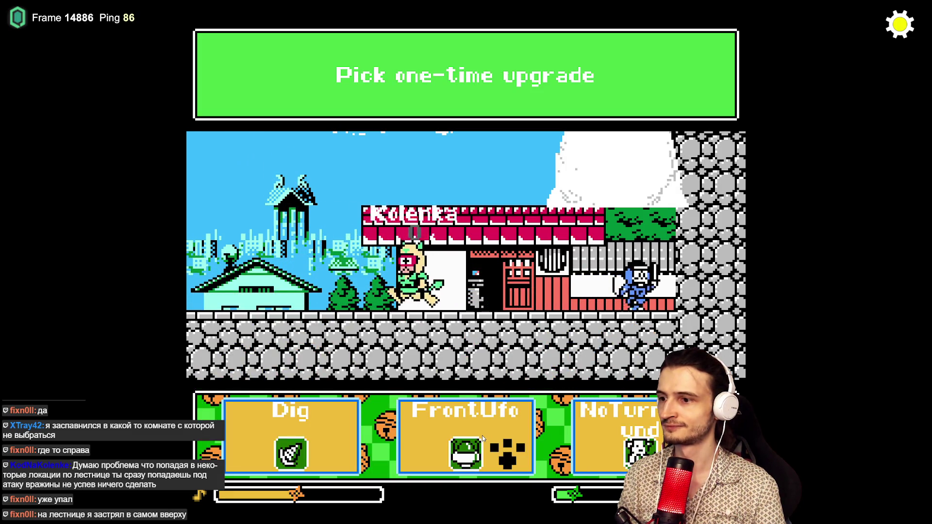
pyautogui.press('n')
pyautogui.press('w')
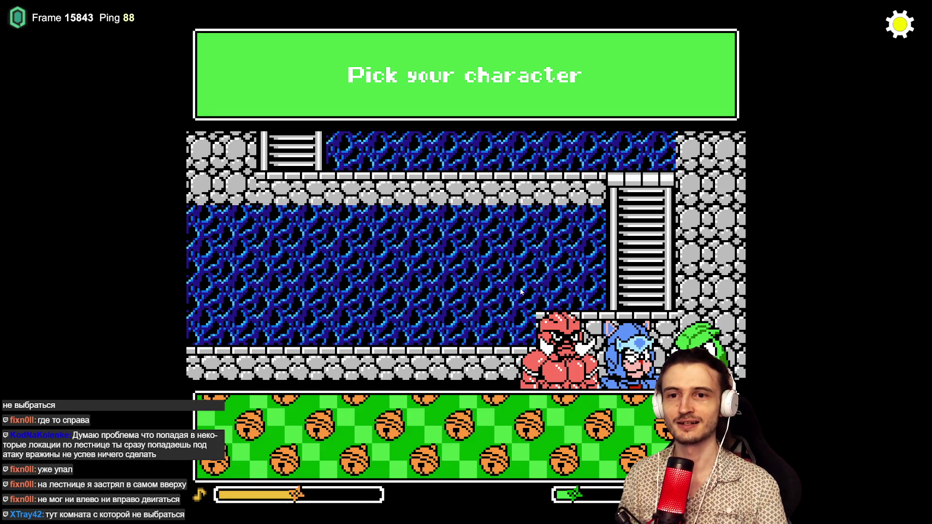
# - Preview the blue character, pick the green one and take the Damage one-time upgrade
pyautogui.click(618, 349)
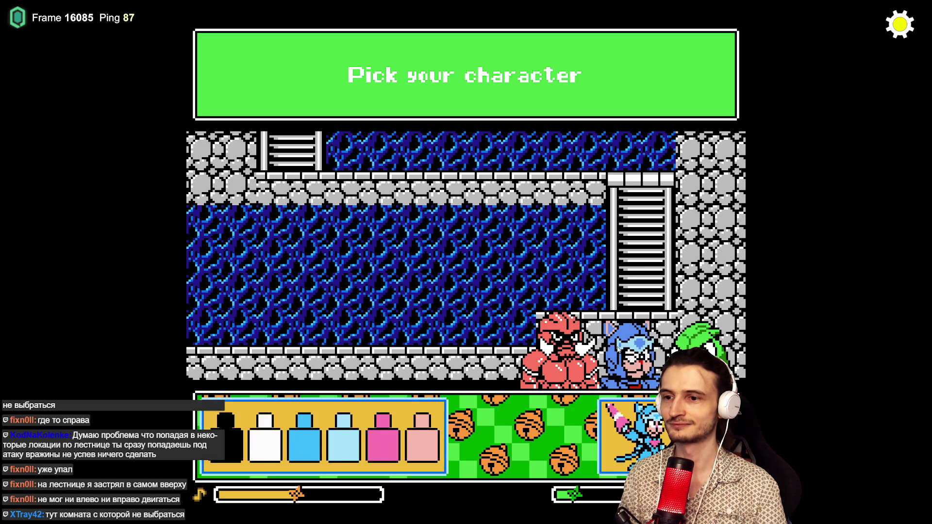
pyautogui.click(699, 339)
pyautogui.click(313, 439)
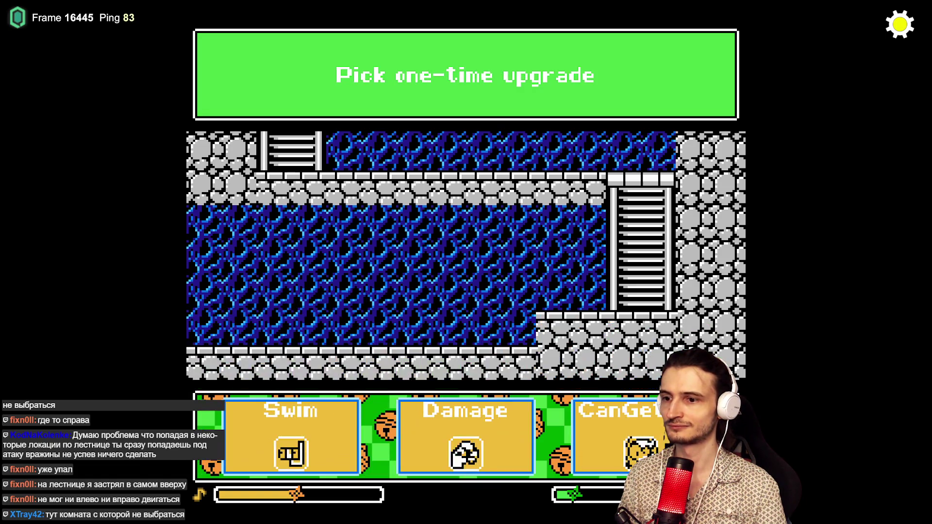
pyautogui.click(494, 433)
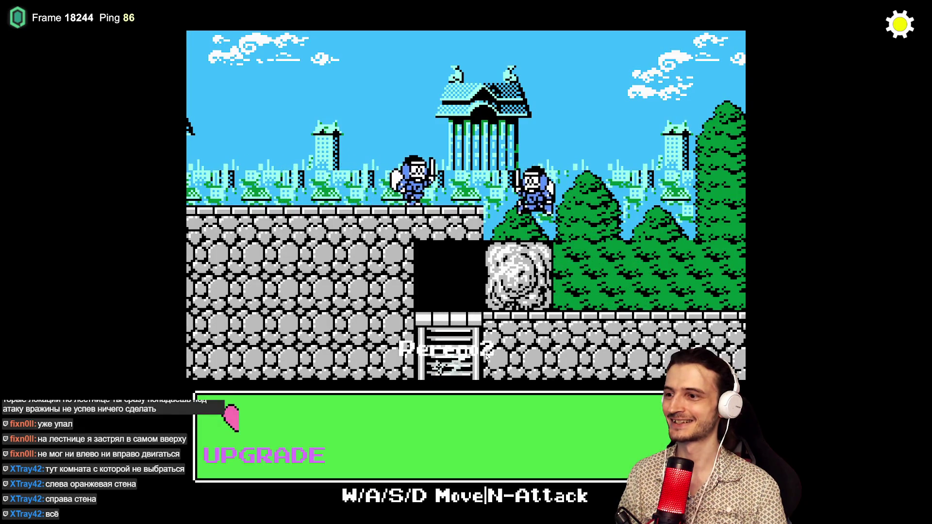
# - Move Perego2 down into the blue cave room, through town and into the stone wall
pyautogui.press('s')
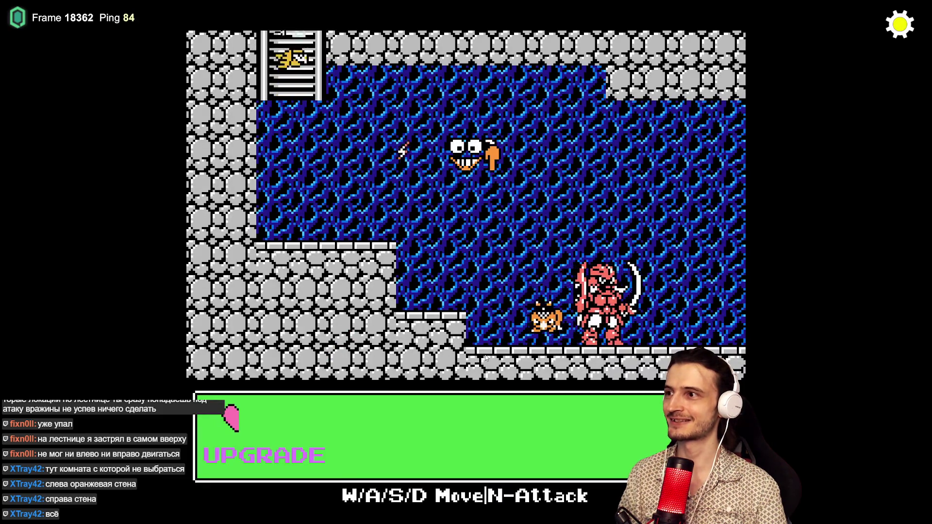
pyautogui.press('a')
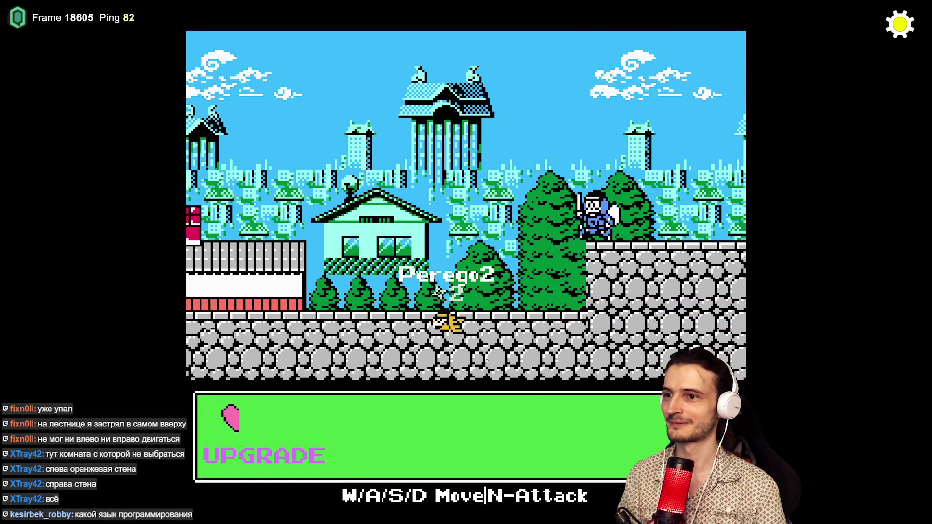
pyautogui.press('a')
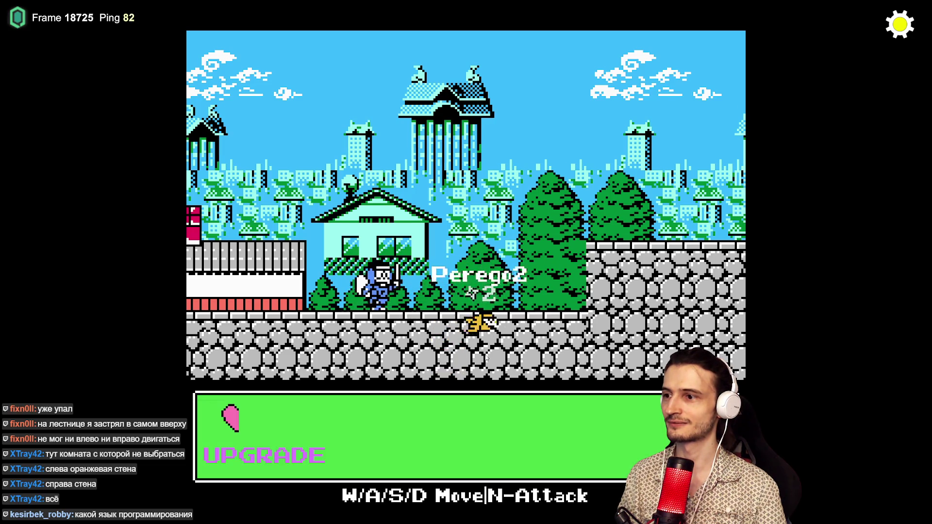
pyautogui.press('d')
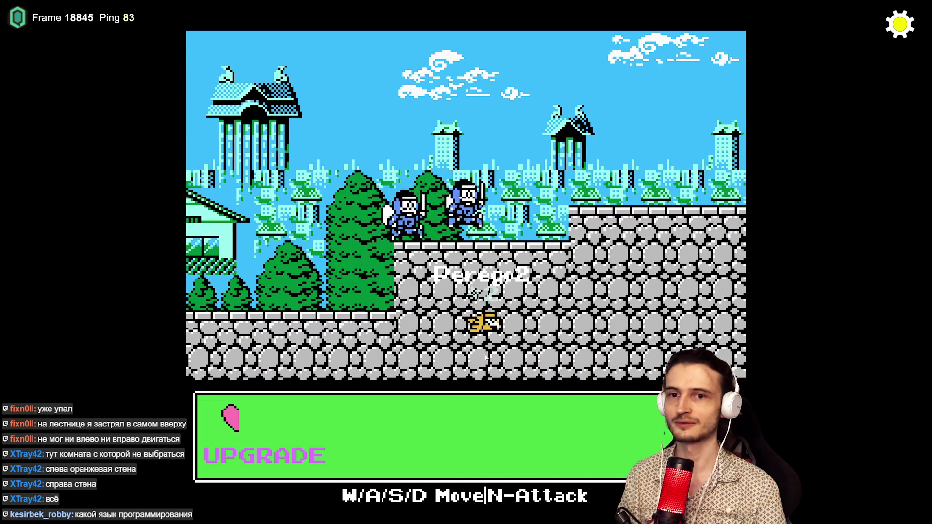
pyautogui.press('a')
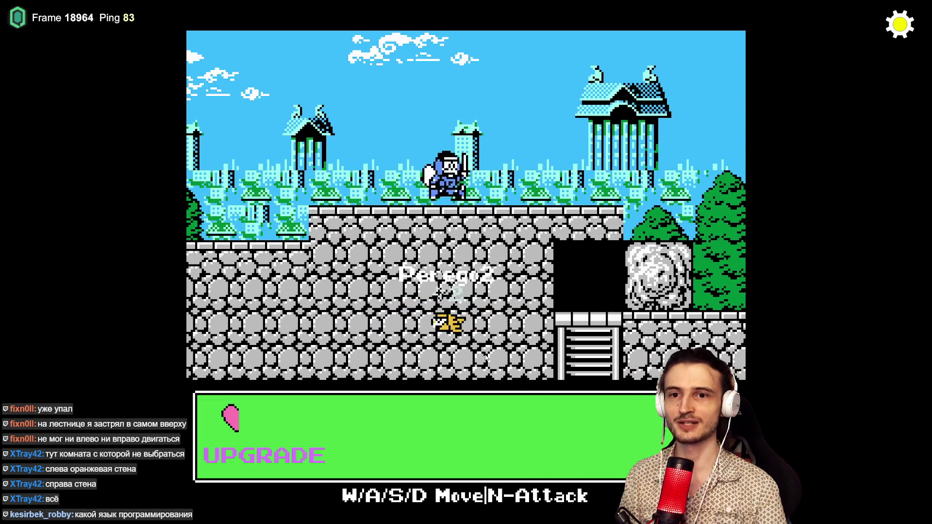
pyautogui.press('a')
pyautogui.press('d')
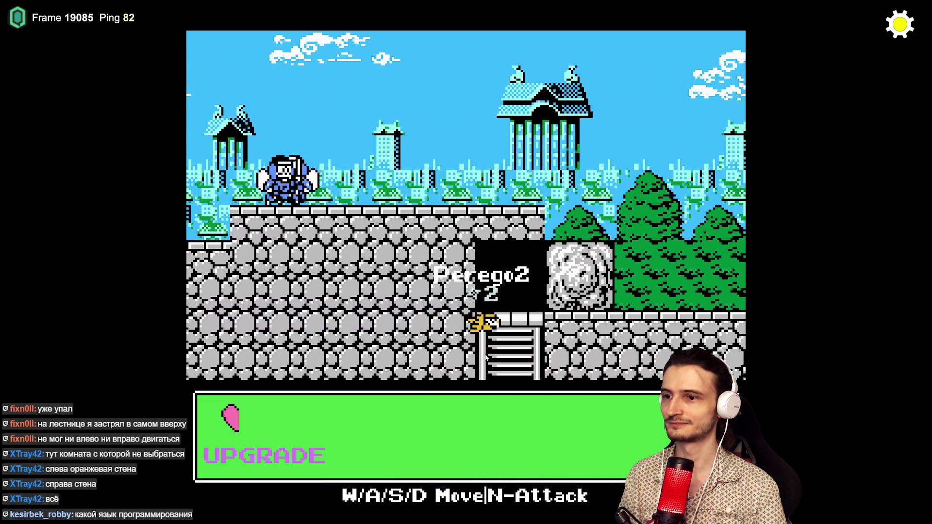
pyautogui.press('d')
pyautogui.press('d')
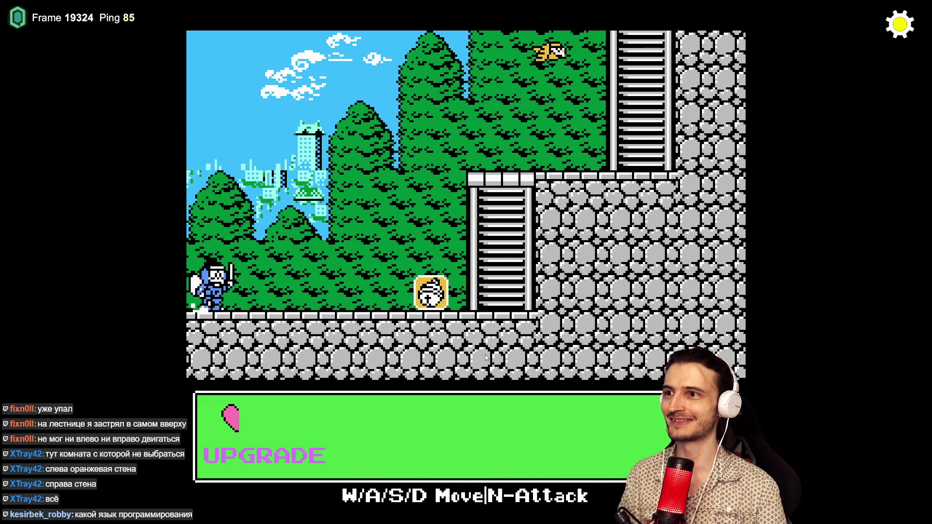
# - Climb the ladder into the sky, fly right, then switch out of the game
pyautogui.press('w')
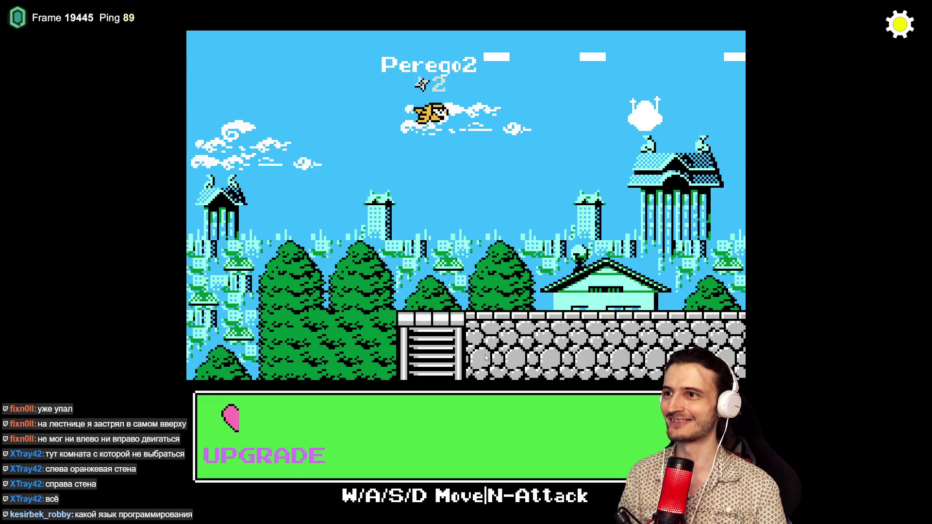
pyautogui.press('d')
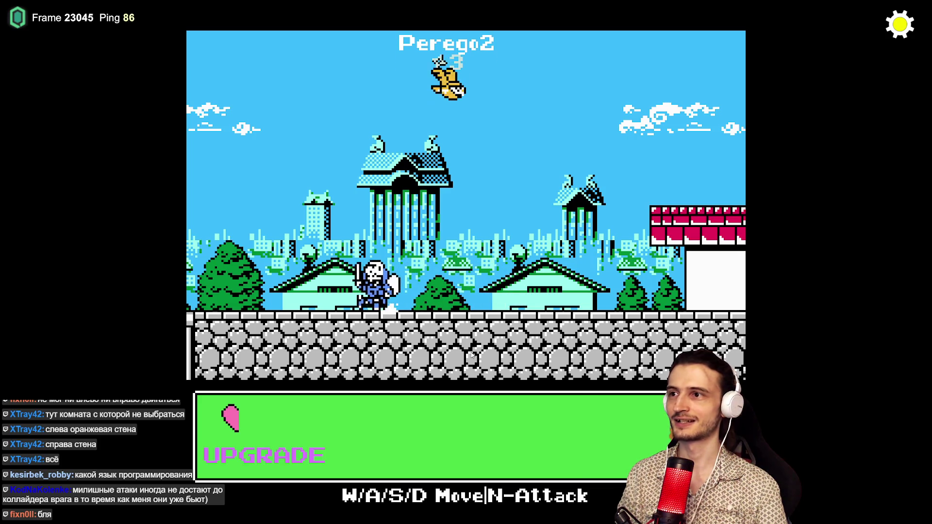
pyautogui.press('super')
# - In Sublime Text, add a new task line under the 6-colour cat item, then return to the game
pyautogui.click(426, 516)
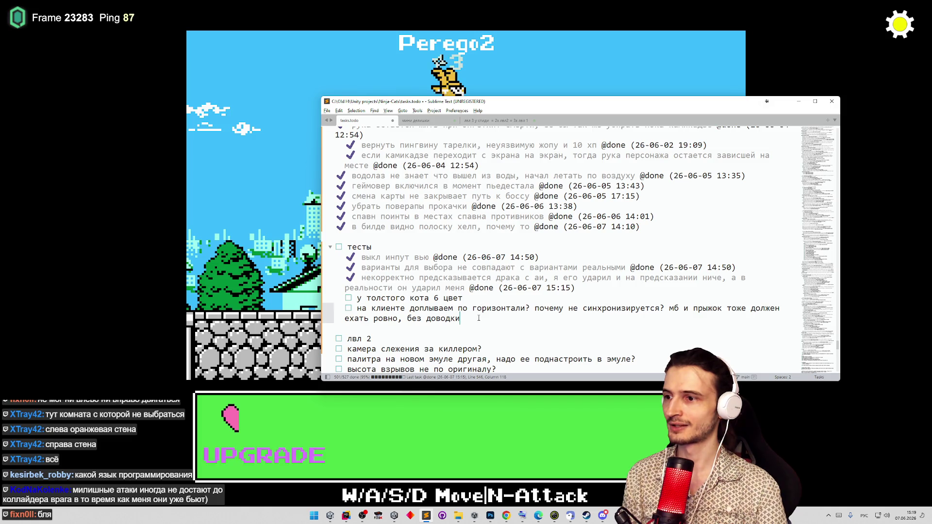
pyautogui.press('Return')
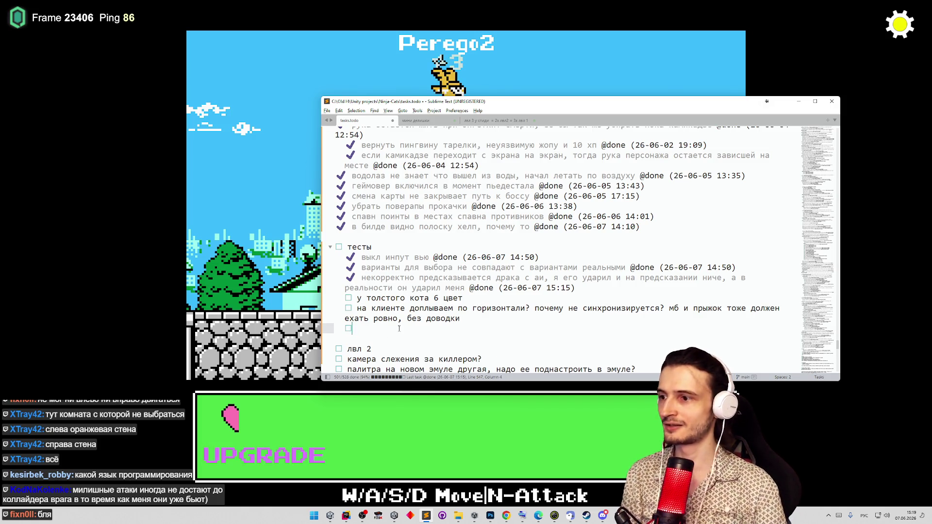
pyautogui.press('Return')
pyautogui.write('анимация смерти босса игрока не до конца бабахнула')
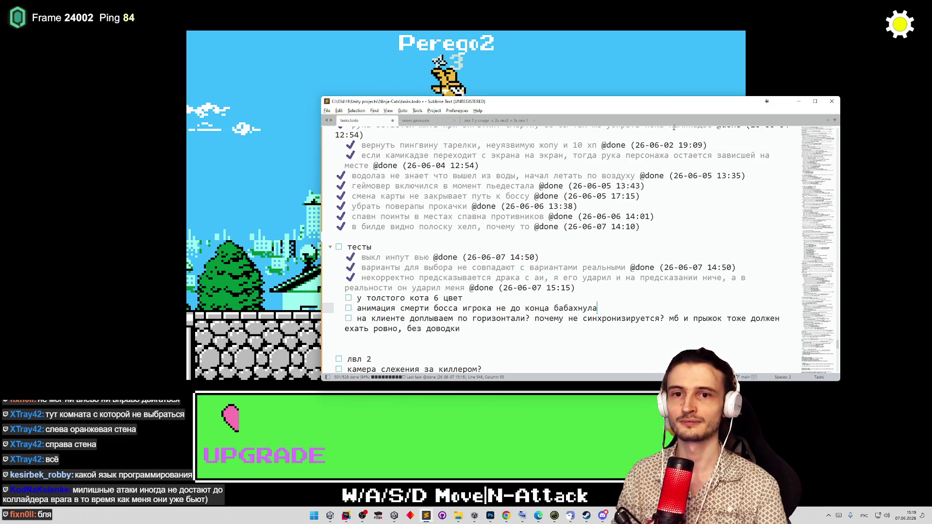
pyautogui.click(798, 101)
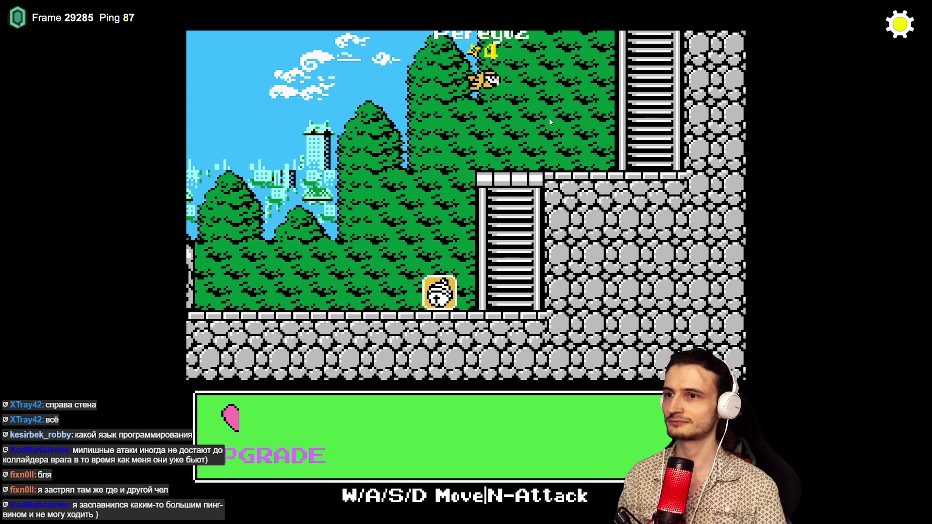
# - Play on by the forest ladders, then switch out of the game to the todo list
pyautogui.press('super')
# - Type the 'AI ч…' item about AI characters spawning on prediction, then return to the game
pyautogui.click(426, 515)
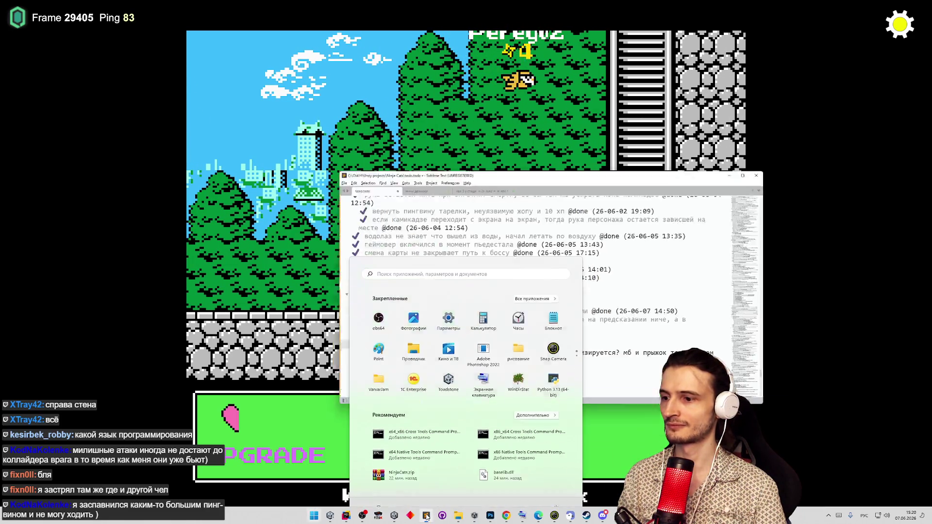
pyautogui.click(486, 328)
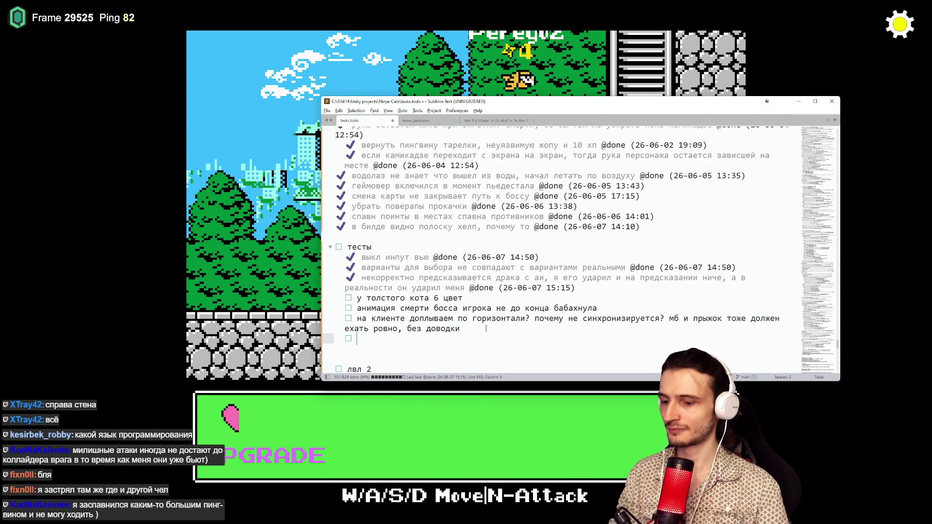
pyautogui.write('AI челиков рожат ьна предикшене')
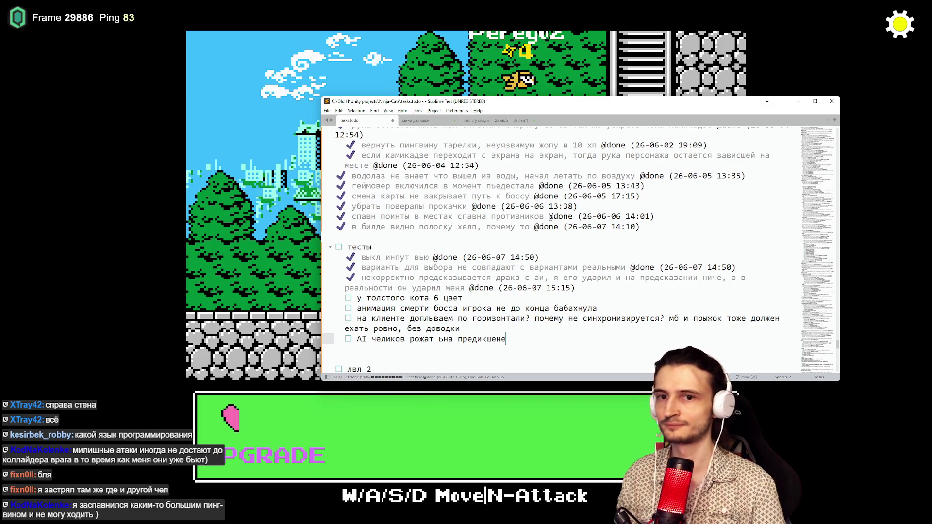
pyautogui.click(798, 102)
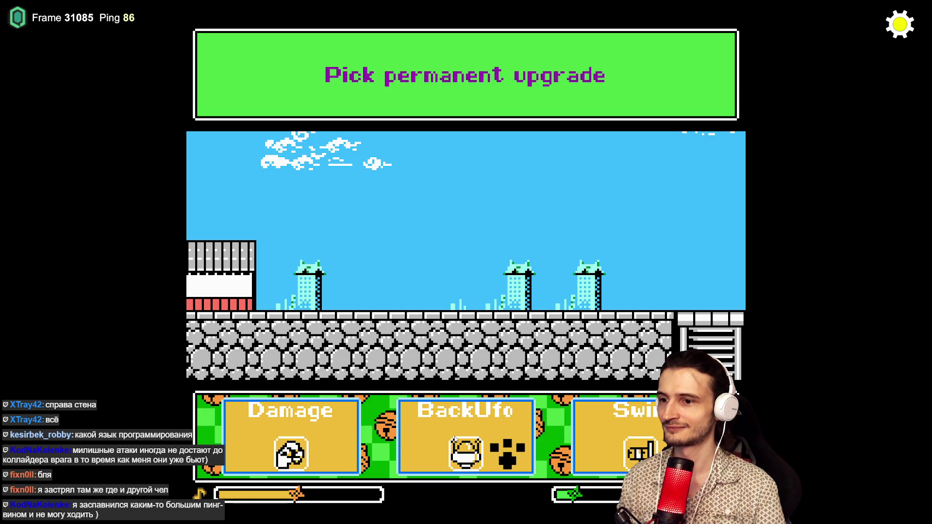
# - Take the BackUfo permanent upgrade, change the purple colour slot and accept a one-time upgrade
pyautogui.click(435, 448)
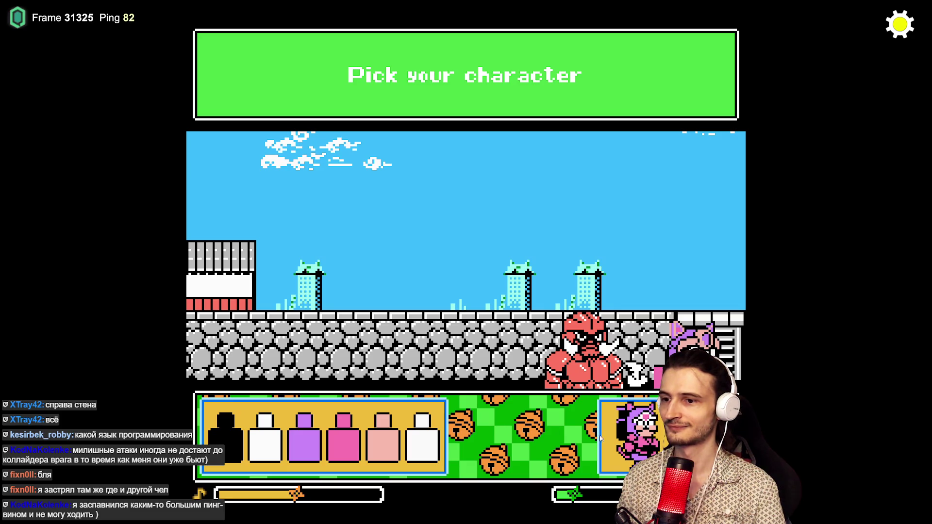
pyautogui.click(297, 448)
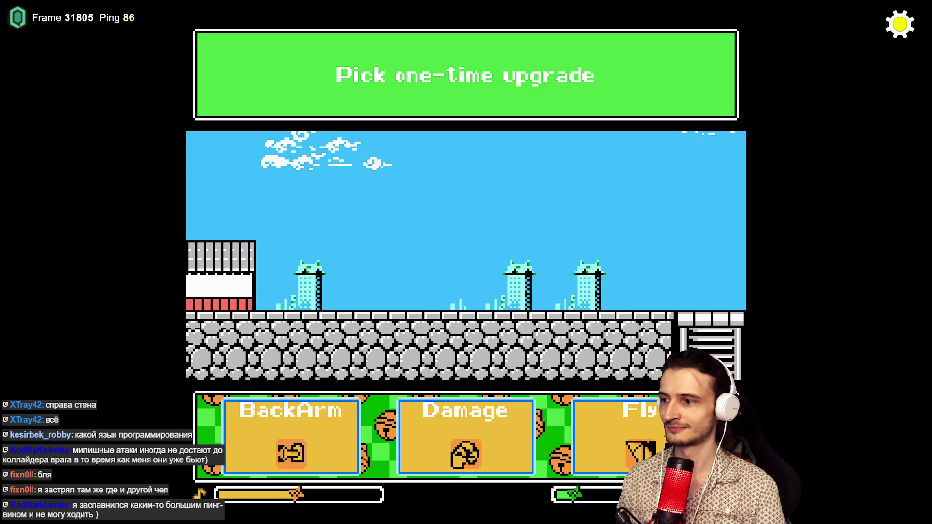
pyautogui.click(479, 435)
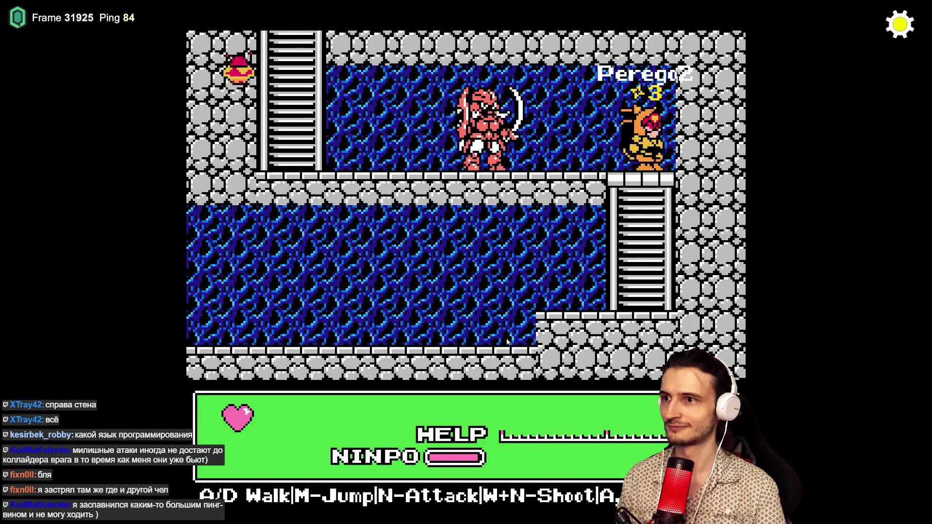
# - Walk the cave's lower floor, then climb the ladders up into the penguin boss room
pyautogui.press('s')
pyautogui.press('a')
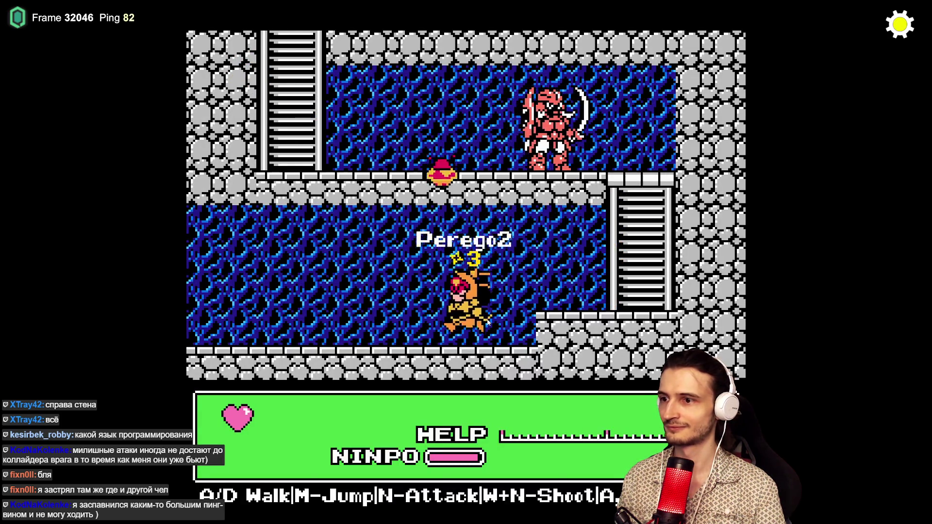
pyautogui.press('a')
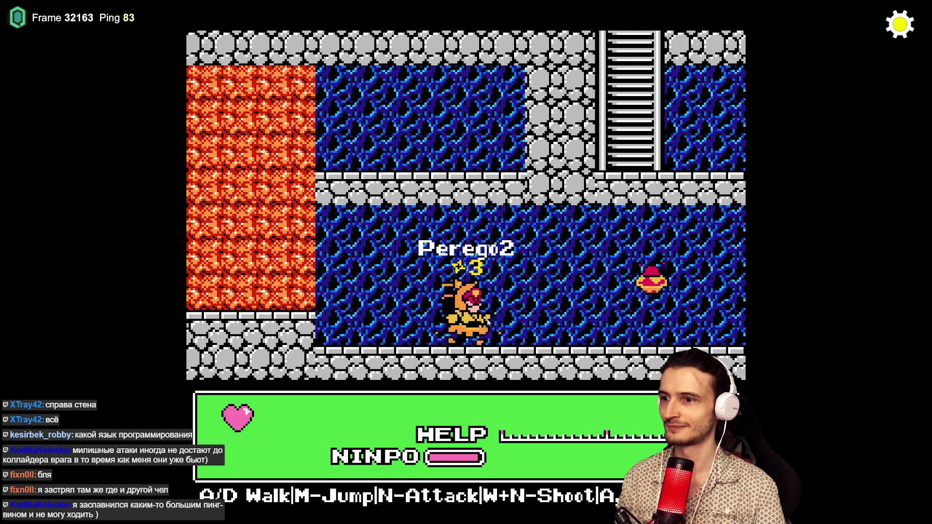
pyautogui.press('d')
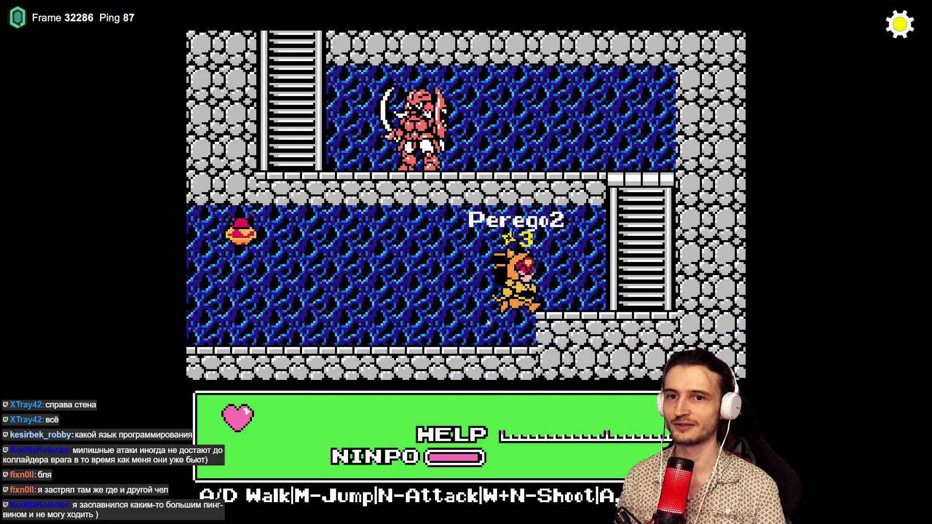
pyautogui.press('d')
pyautogui.press('w')
pyautogui.press('a')
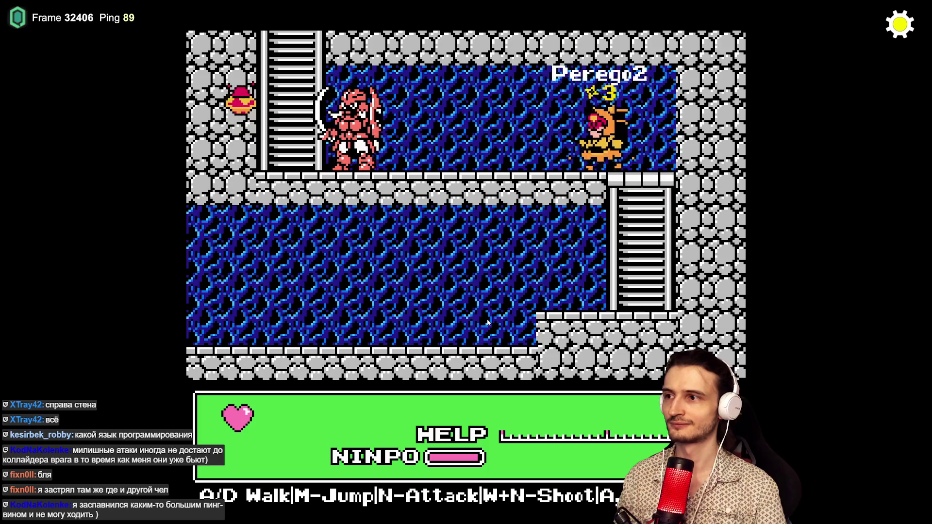
pyautogui.press('a')
pyautogui.press('w')
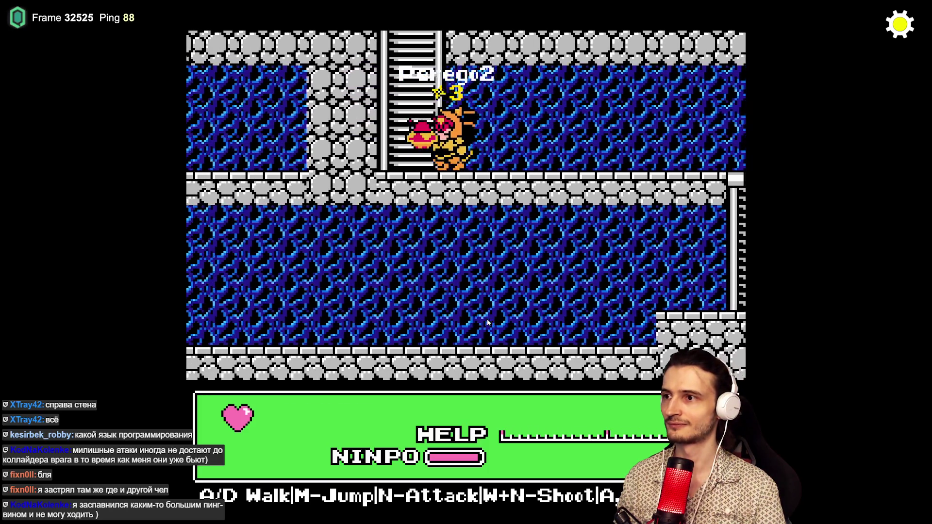
pyautogui.press('w')
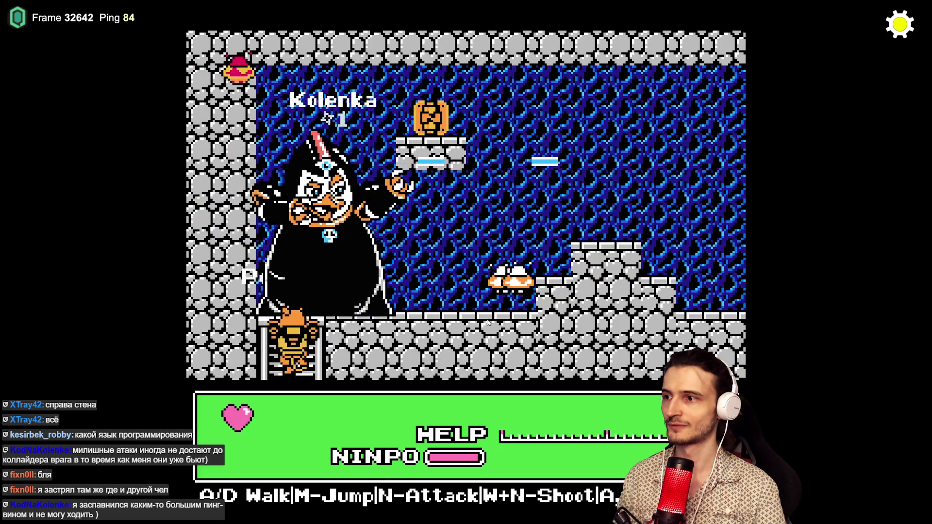
pyautogui.press('s')
pyautogui.press('w')
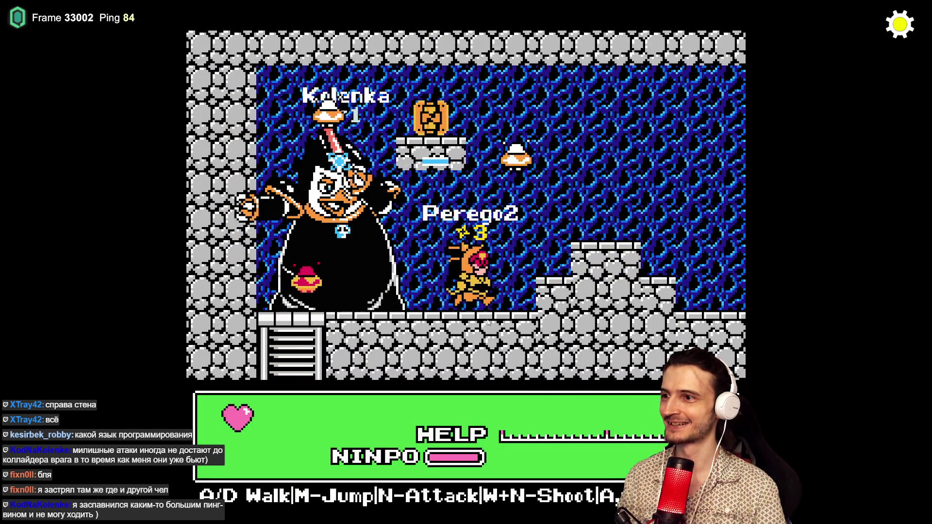
pyautogui.press('d')
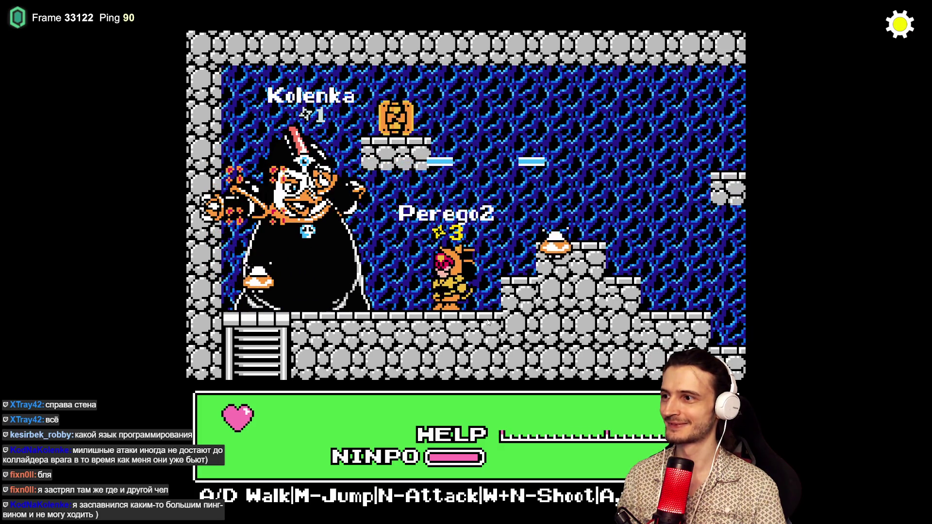
# - Attack the penguin boss and jump onto the stone platform
pyautogui.press('a')
pyautogui.press('n')
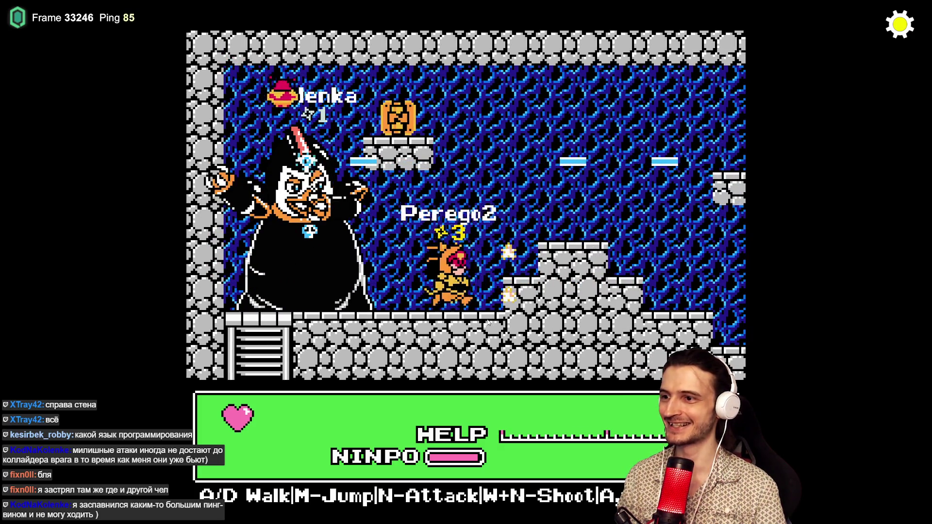
pyautogui.press('a')
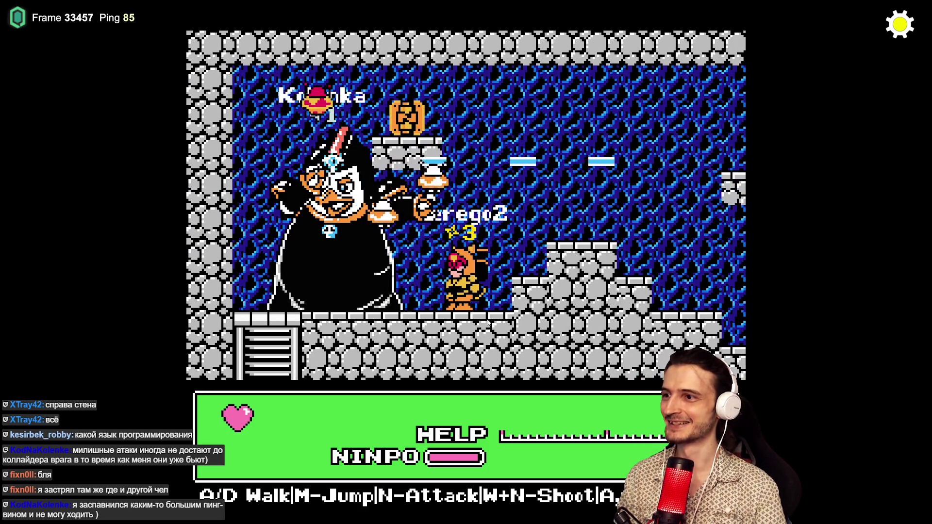
pyautogui.press('a')
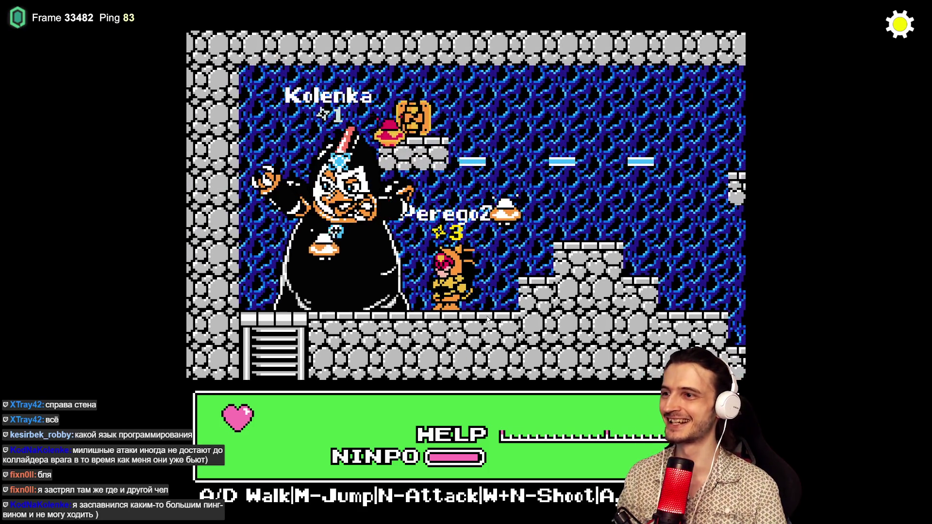
pyautogui.press('d')
pyautogui.press('m')
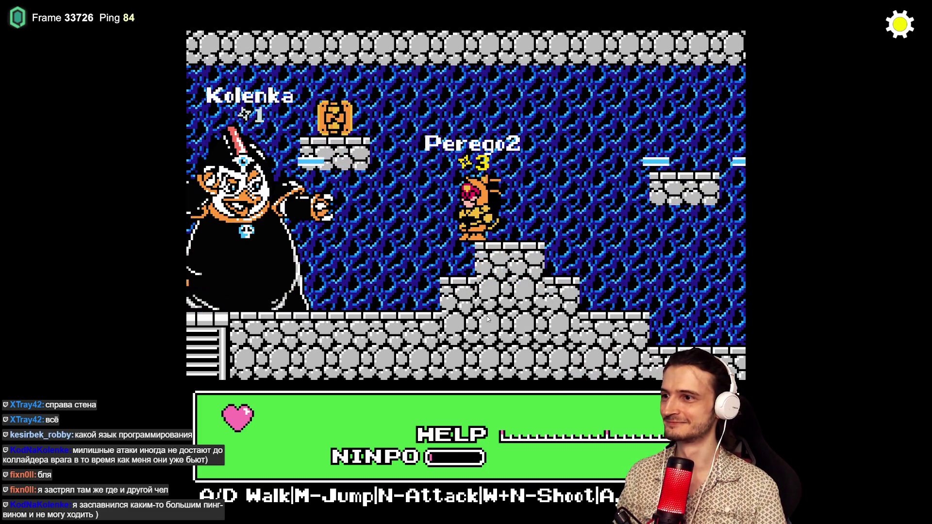
pyautogui.press('a')
pyautogui.press('m')
pyautogui.press('d')
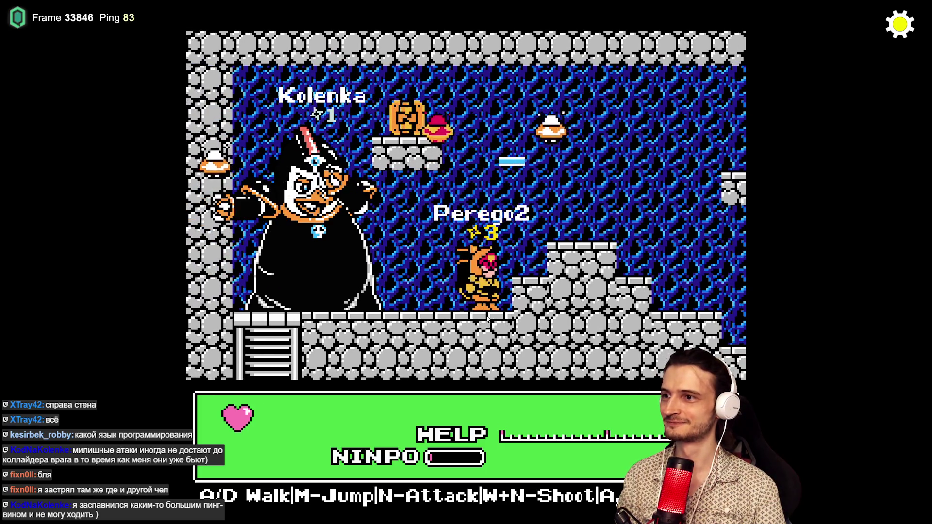
# - Keep jumping around the stone steps fighting, then show the scoreboard with 4 kills
pyautogui.press('m')
pyautogui.press('a')
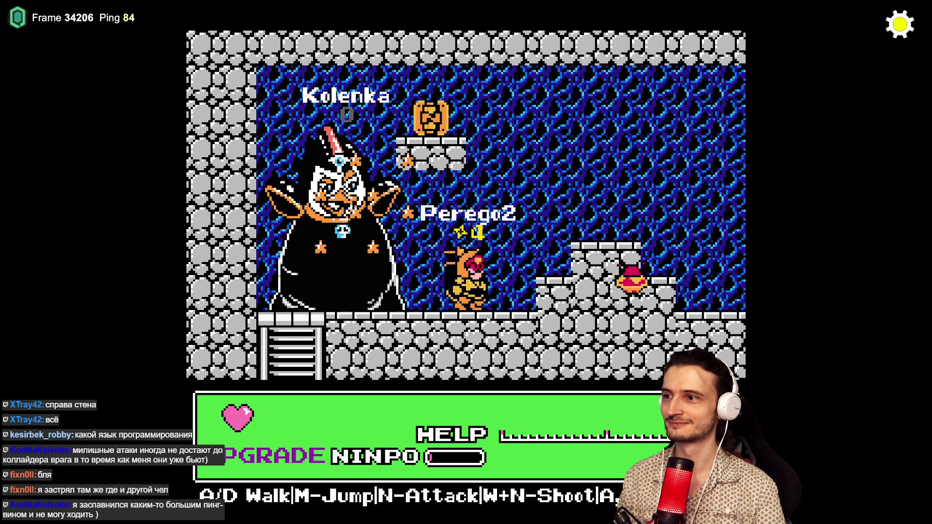
pyautogui.press('m')
pyautogui.press('d')
pyautogui.press('a')
pyautogui.press('m')
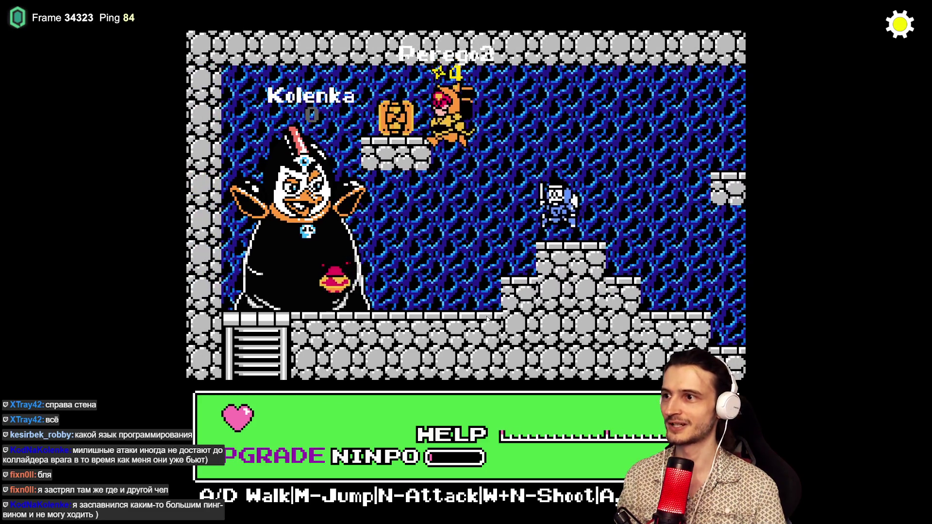
pyautogui.press('d')
pyautogui.press('m')
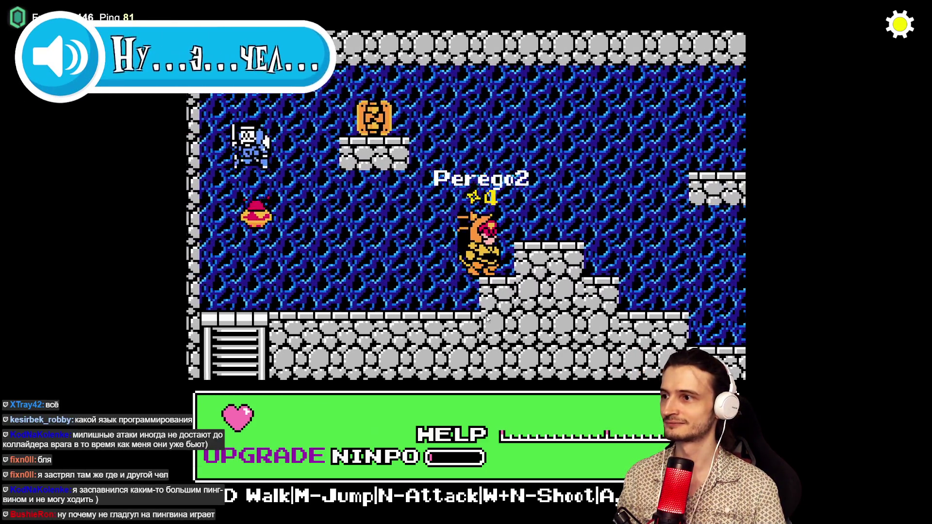
pyautogui.press('a')
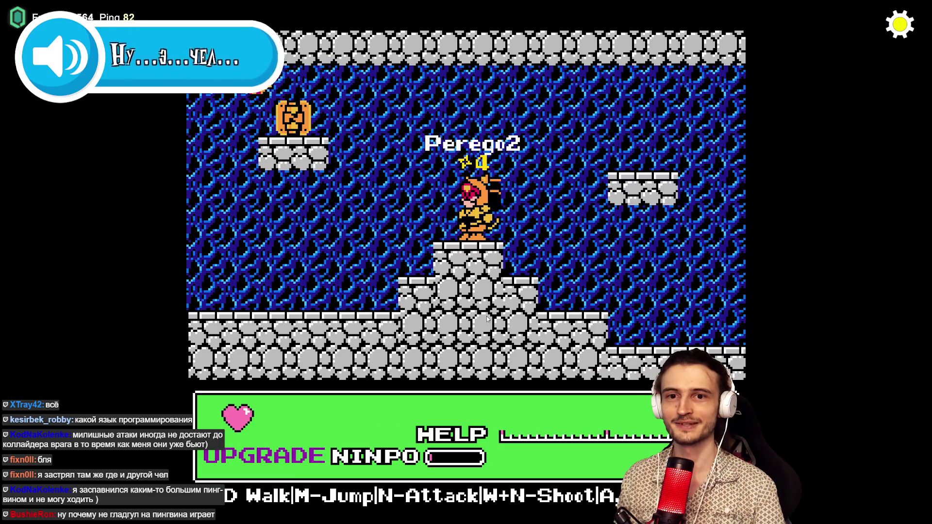
pyautogui.press('d')
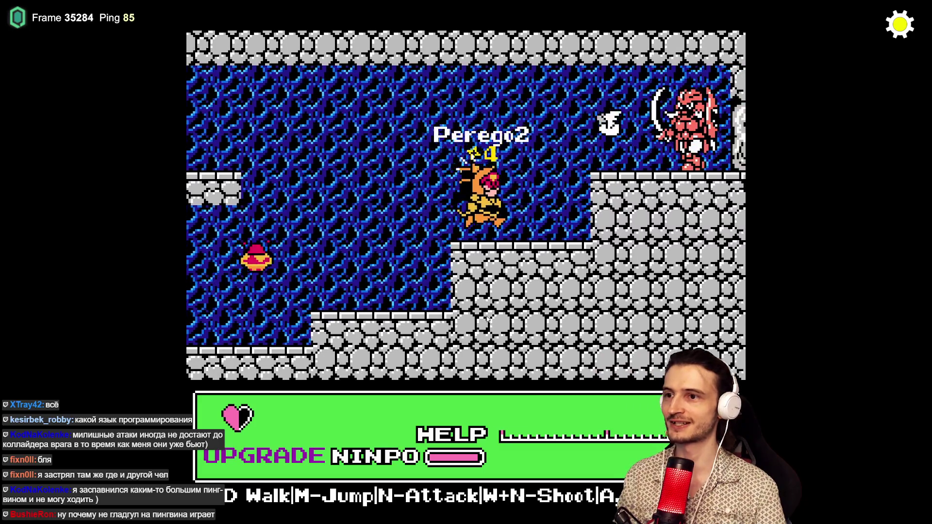
pyautogui.press('Tab')
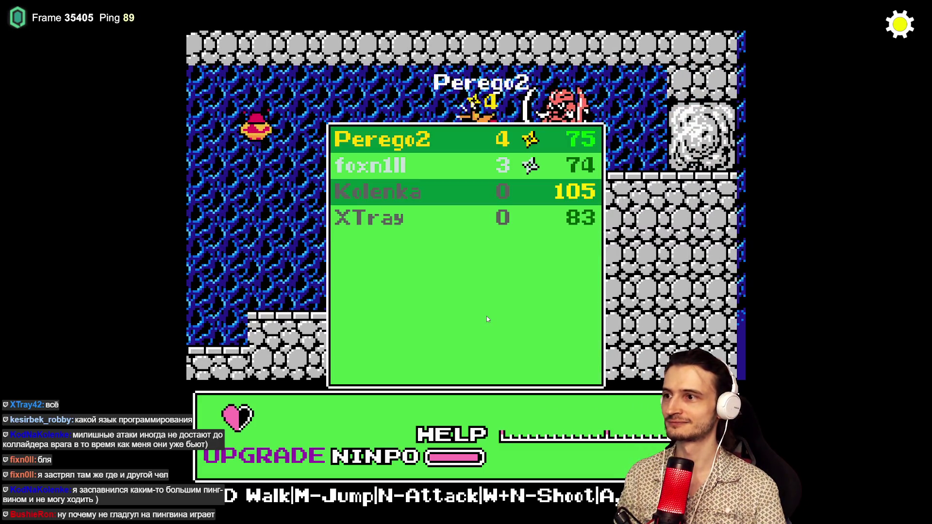
# - Hide the scoreboard and defeat the opposing player on the upper ledge
pyautogui.press('Tab')
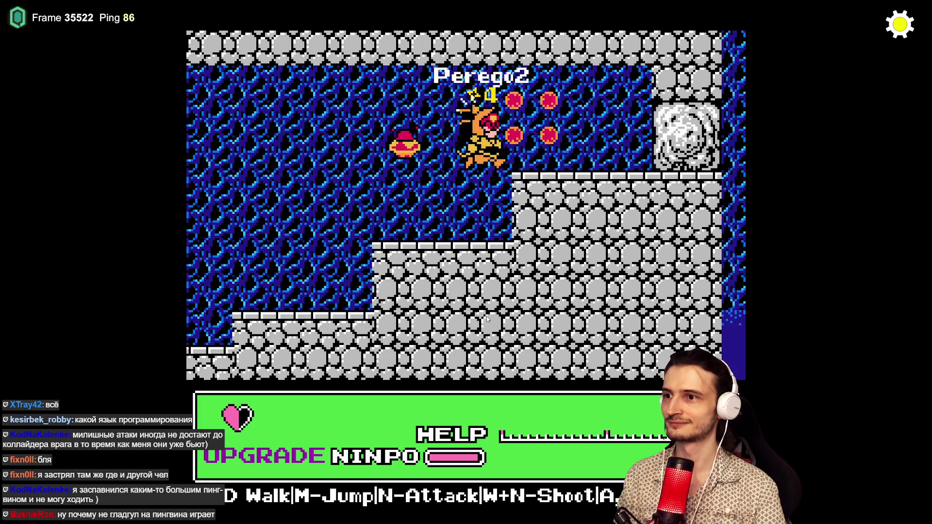
pyautogui.press('d')
pyautogui.press('a')
pyautogui.press('n')
pyautogui.press('a')
pyautogui.press('d')
pyautogui.press('m')
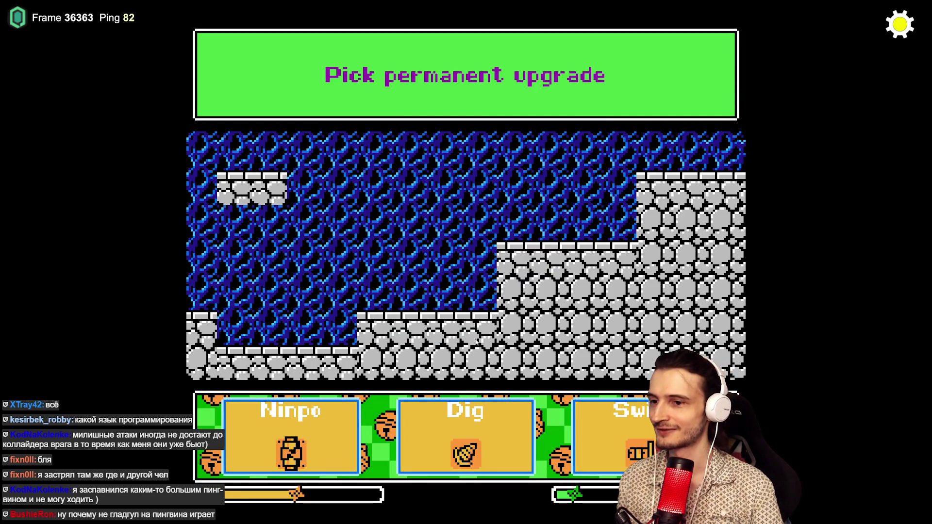
# - Take the Dig permanent upgrade, choose the green colour and take the Health upgrade
pyautogui.click(478, 426)
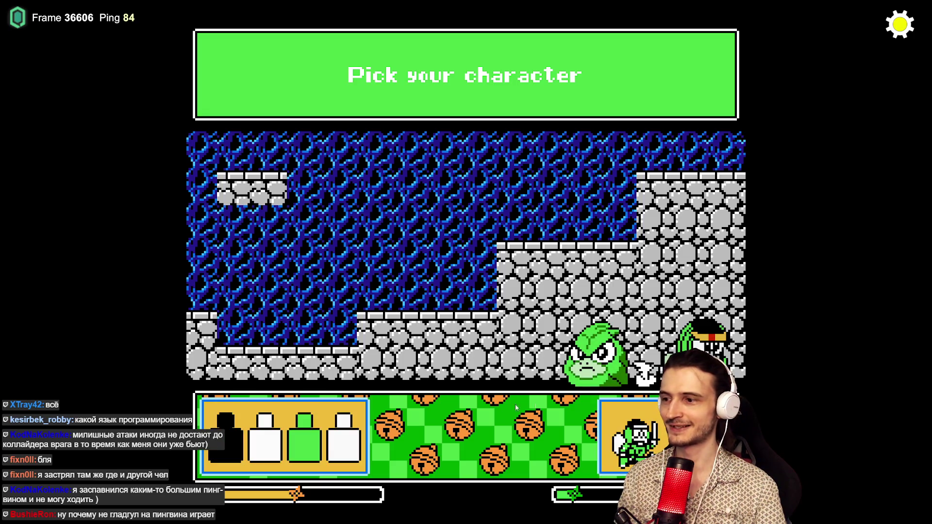
pyautogui.click(320, 431)
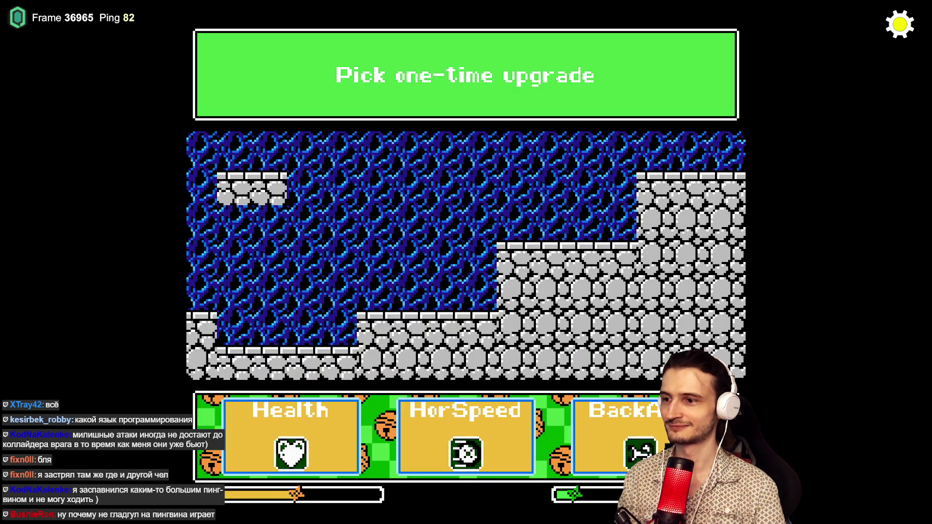
pyautogui.click(298, 434)
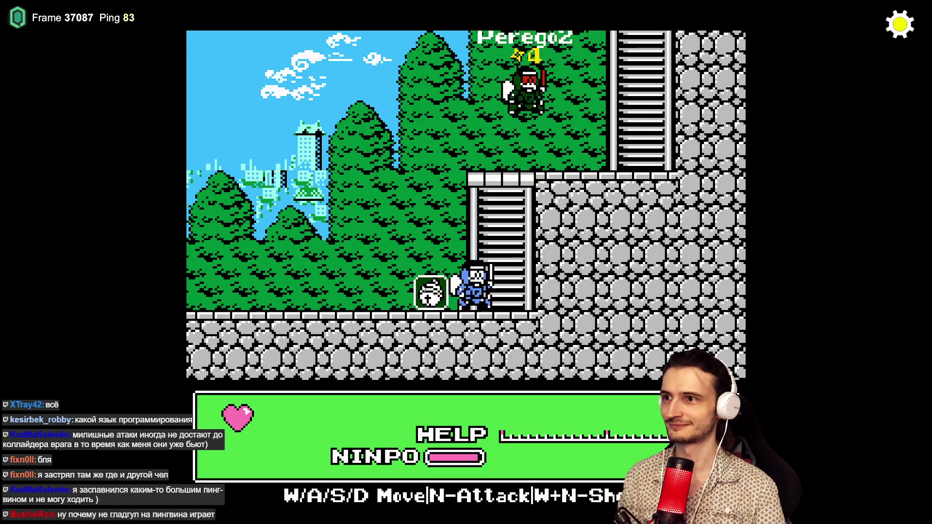
# - Fly the ninja up from the stairs and right through town to the oni boss
pyautogui.press('a')
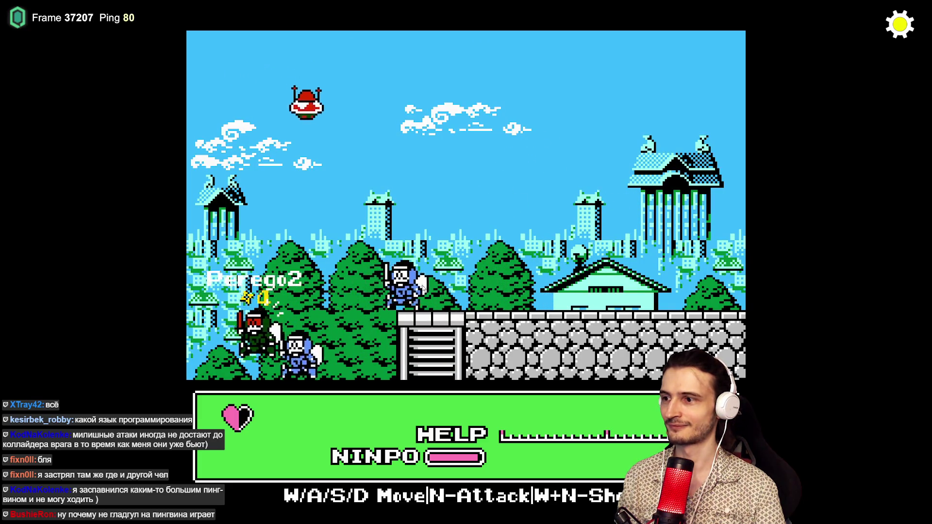
pyautogui.press('d')
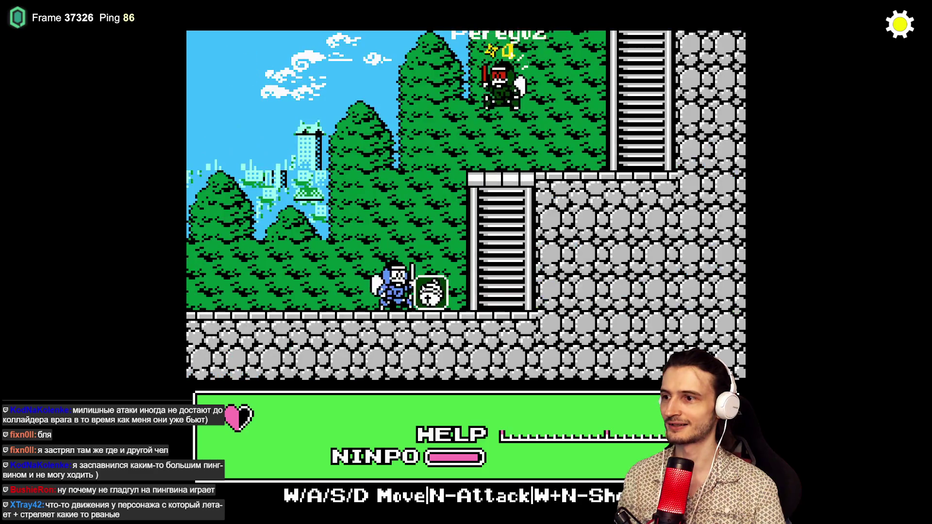
pyautogui.press('w')
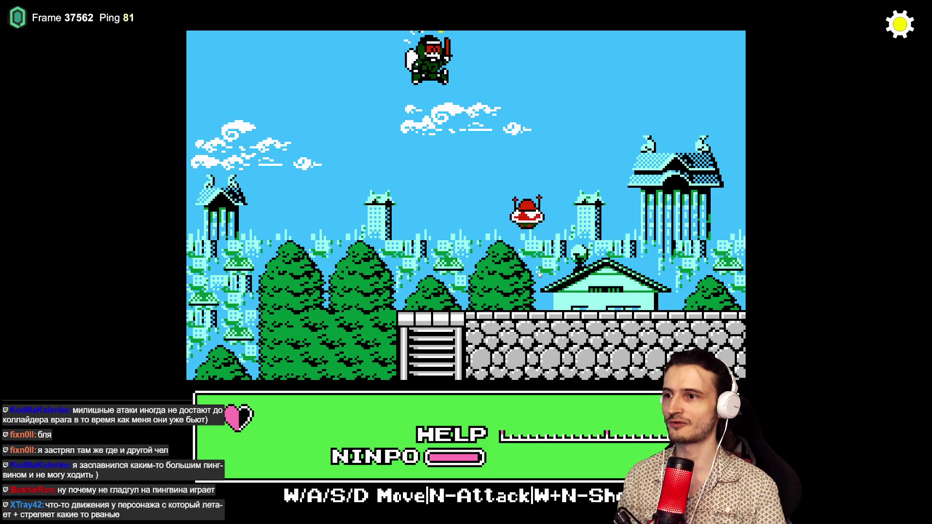
pyautogui.press('d')
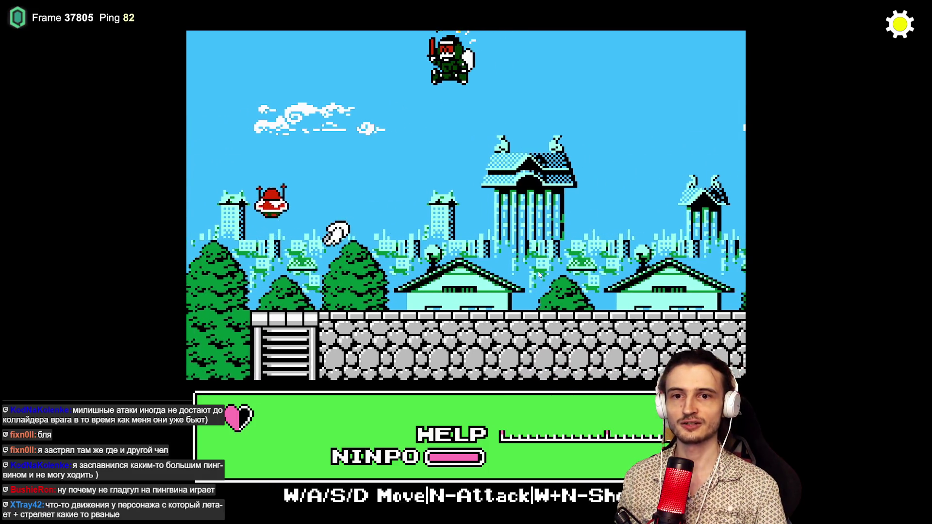
pyautogui.press('a')
pyautogui.press('d')
pyautogui.press('d')
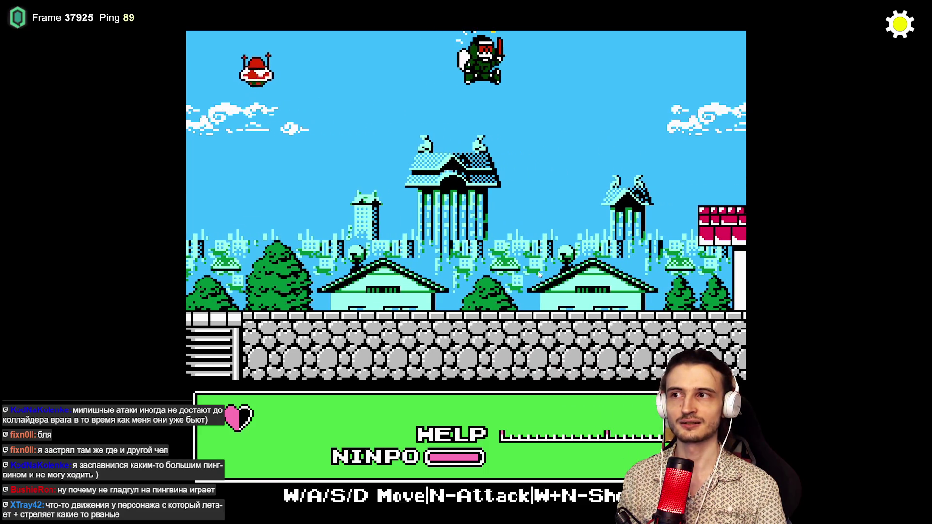
pyautogui.press('d')
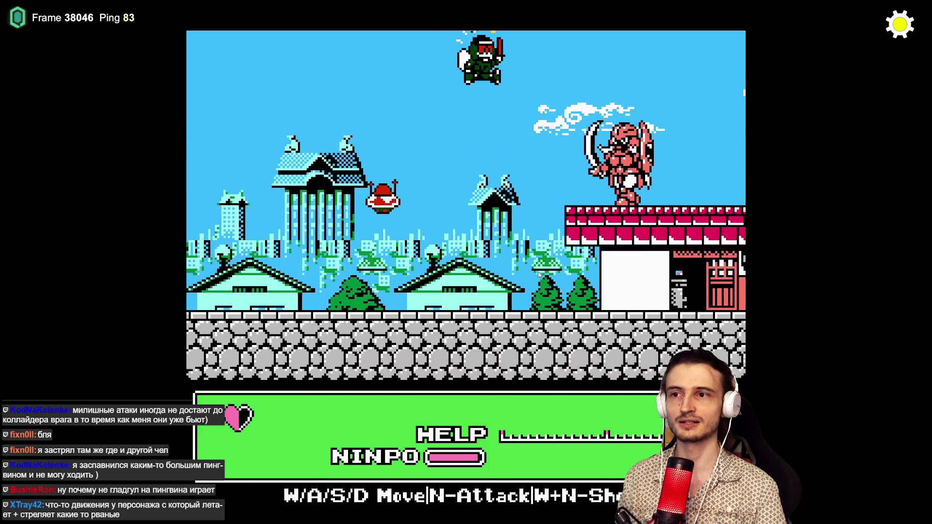
pyautogui.press('a')
pyautogui.press('d')
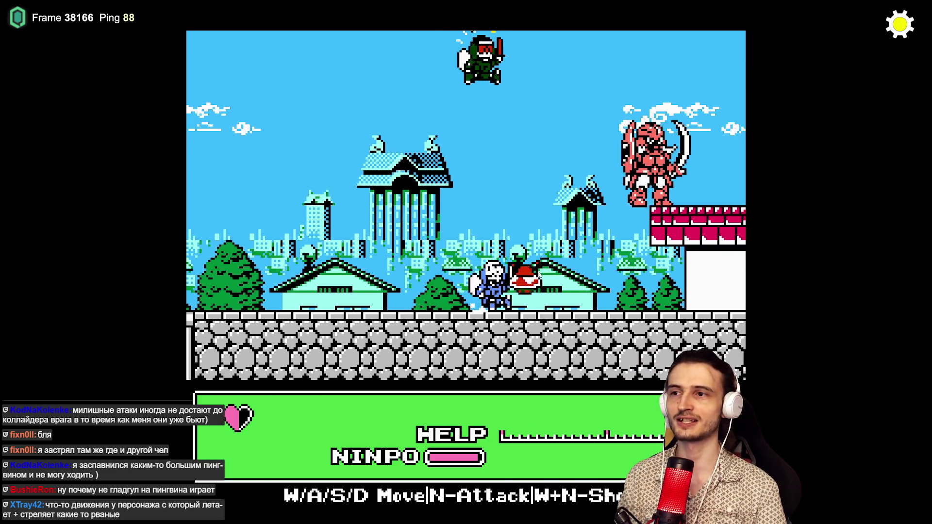
# - Keep flying the ninja back and forth past the building until the round ends
pyautogui.press('a')
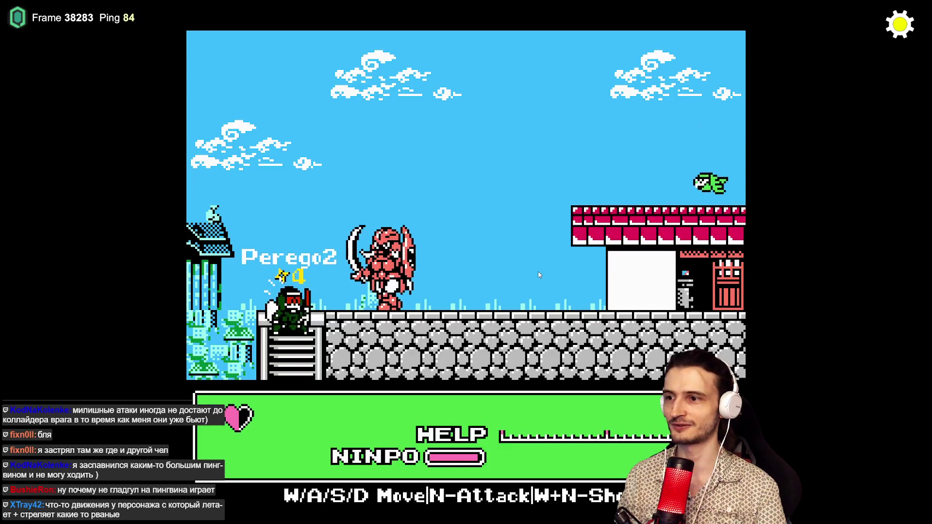
pyautogui.press('d')
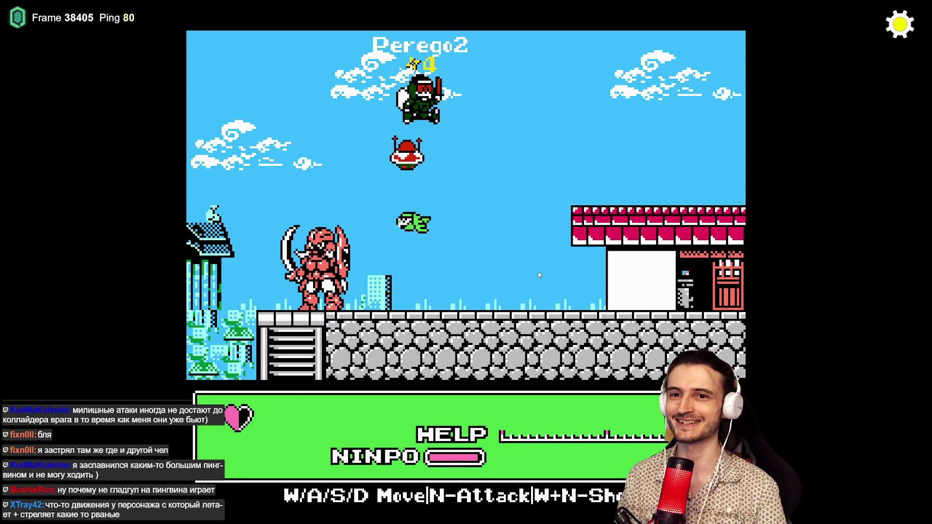
pyautogui.press('d')
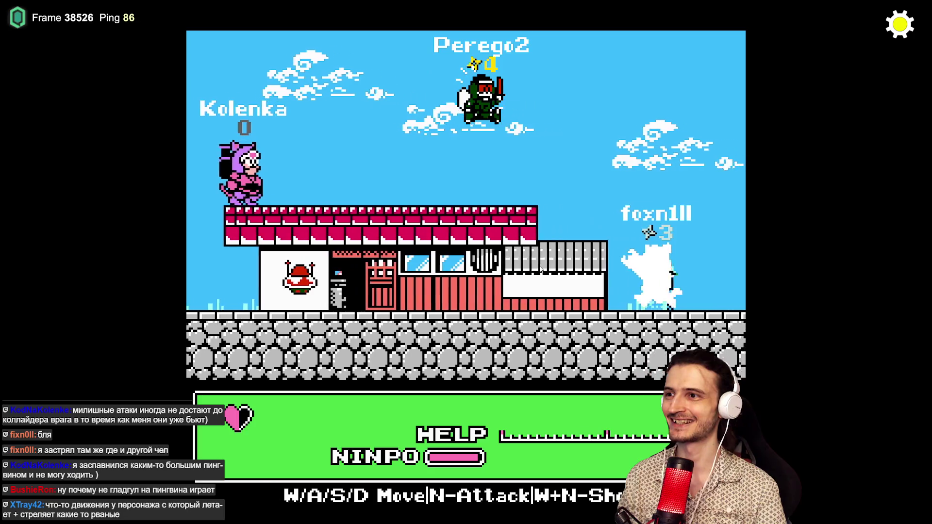
pyautogui.press('a')
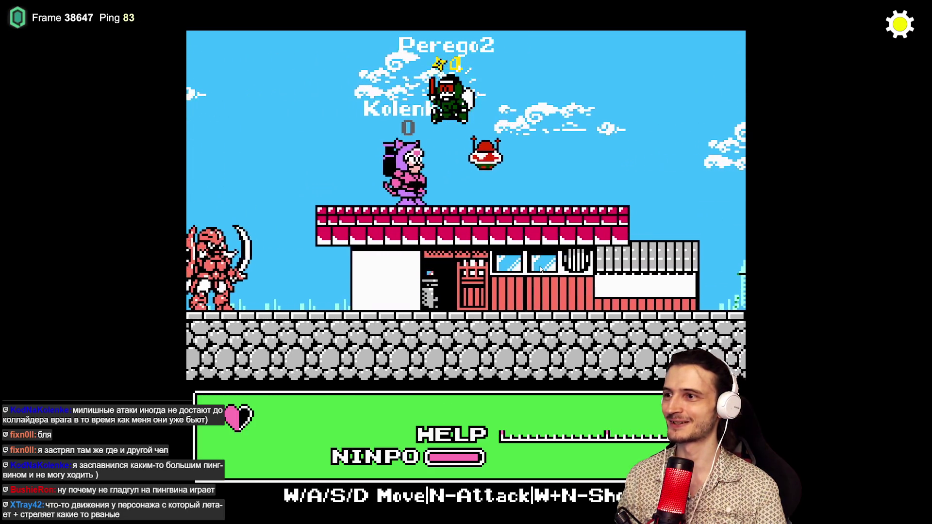
pyautogui.press('d')
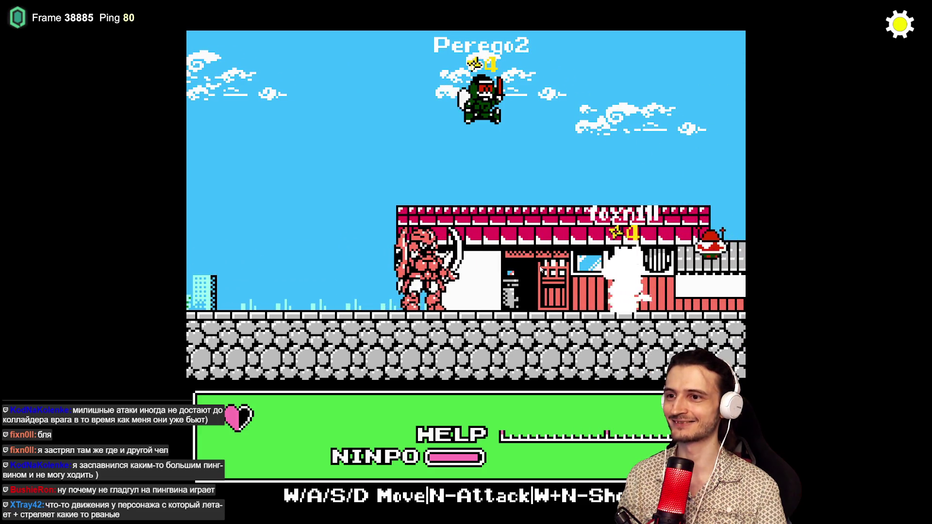
pyautogui.press('a')
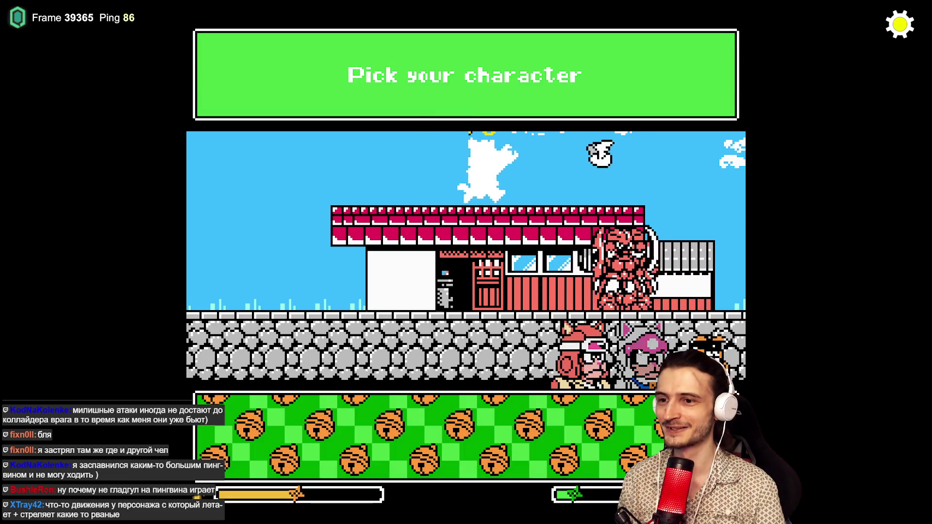
# - Recolour the cat character: the second colour to dark red and the third to lime green
pyautogui.click(640, 353)
pyautogui.click(266, 444)
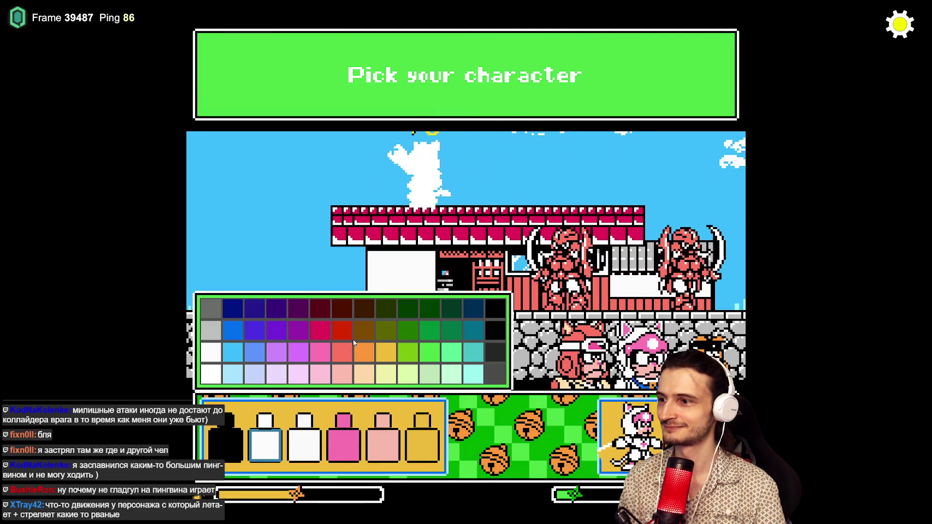
pyautogui.click(347, 334)
pyautogui.click(304, 444)
pyautogui.click(407, 352)
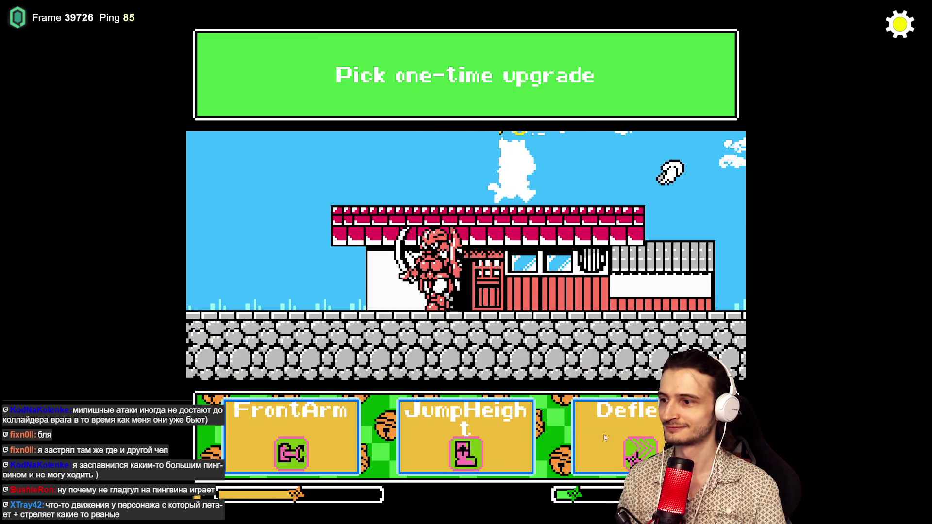
# - Take an upgrade and fight the green swordsman in the cave until Game Over, then switch to Sublime Text
pyautogui.click(604, 438)
pyautogui.press('s')
pyautogui.press('w')
pyautogui.press('d')
pyautogui.press('d')
pyautogui.press('n')
pyautogui.press('d')
pyautogui.press('m')
pyautogui.press('n')
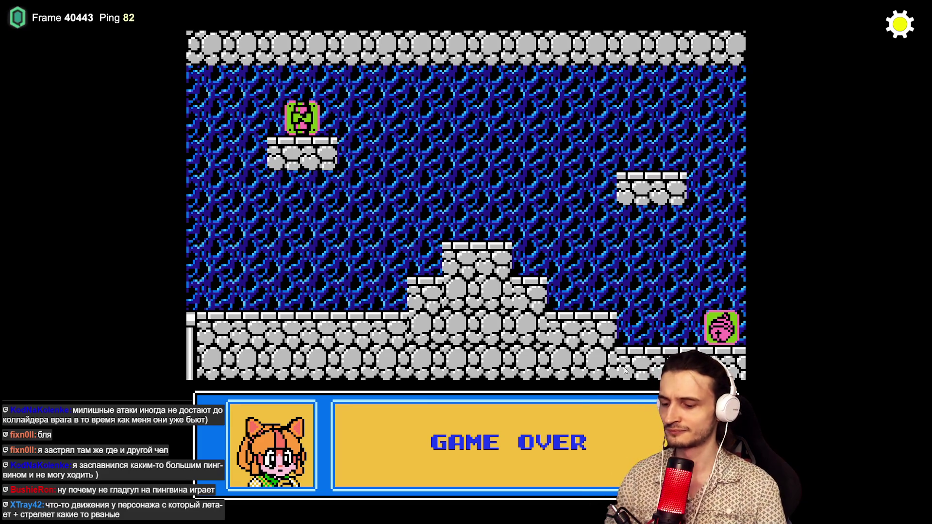
pyautogui.press('super')
pyautogui.hotkey('alt', 'Tab')
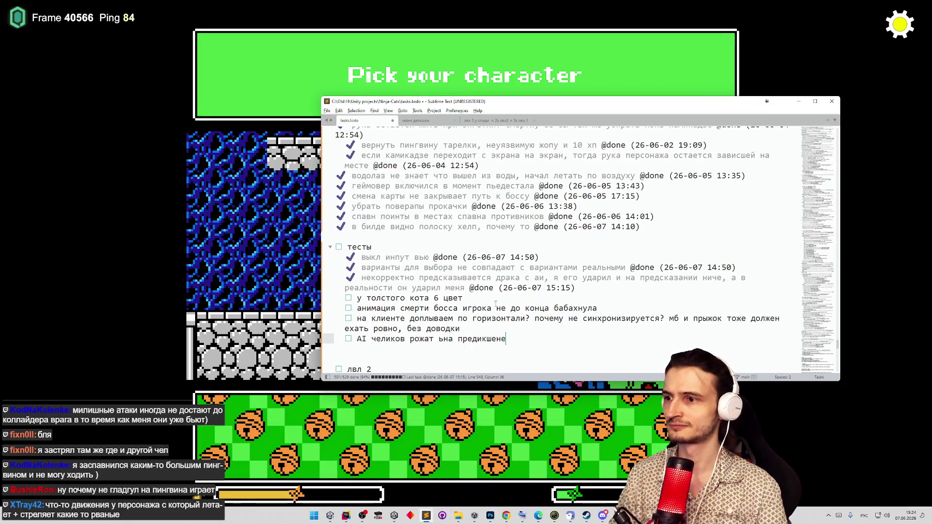
# - Add a task below the fat-cat colours line about missing broken-stone and enemy-death sounds, then minimize
pyautogui.click(542, 296)
pyautogui.press('Return')
pyautogui.write('звуков иногда не хватает, на разбитом камне, на смерти врагов')
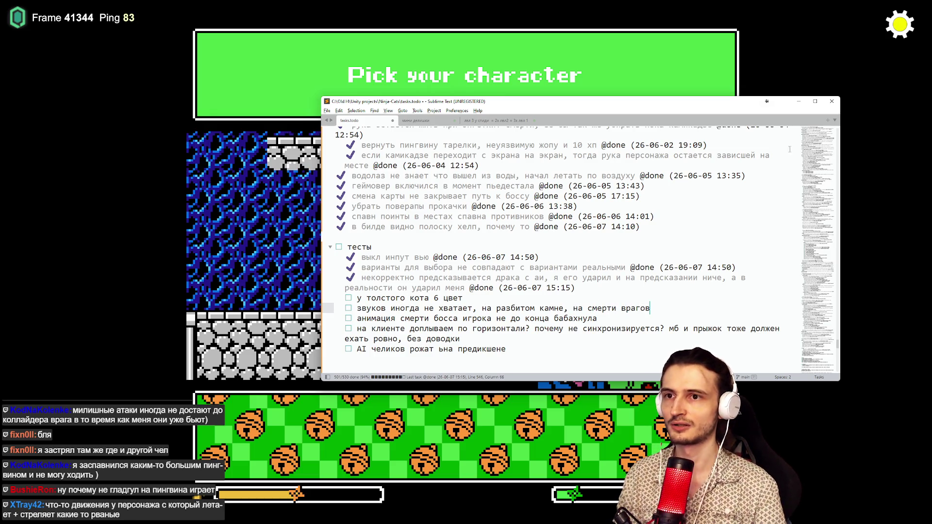
pyautogui.click(798, 102)
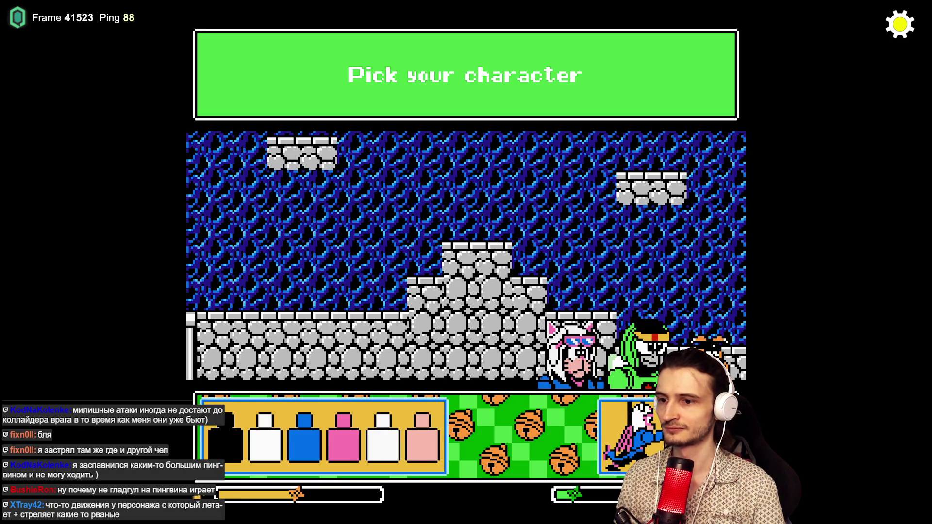
# - Take an upgrade, head left through the cave, climb over the lava wall and grab the heart
pyautogui.click(471, 441)
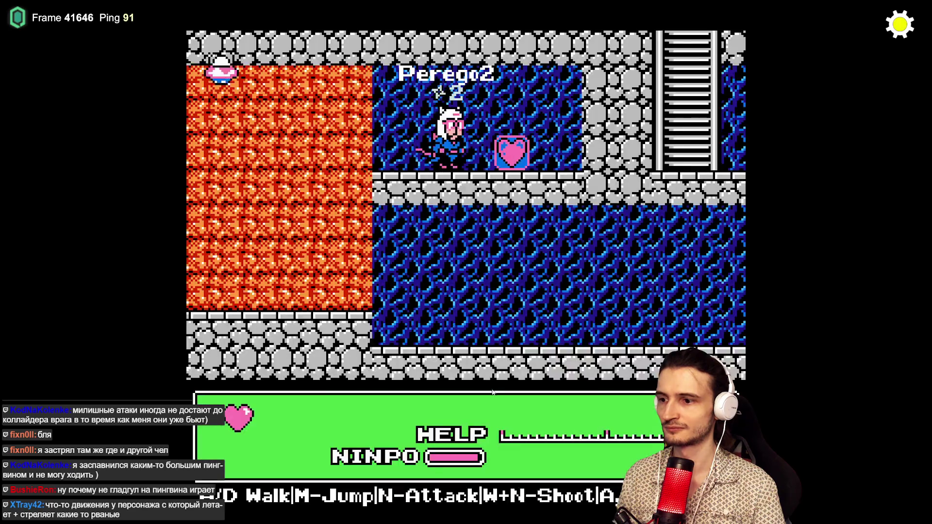
pyautogui.press('a')
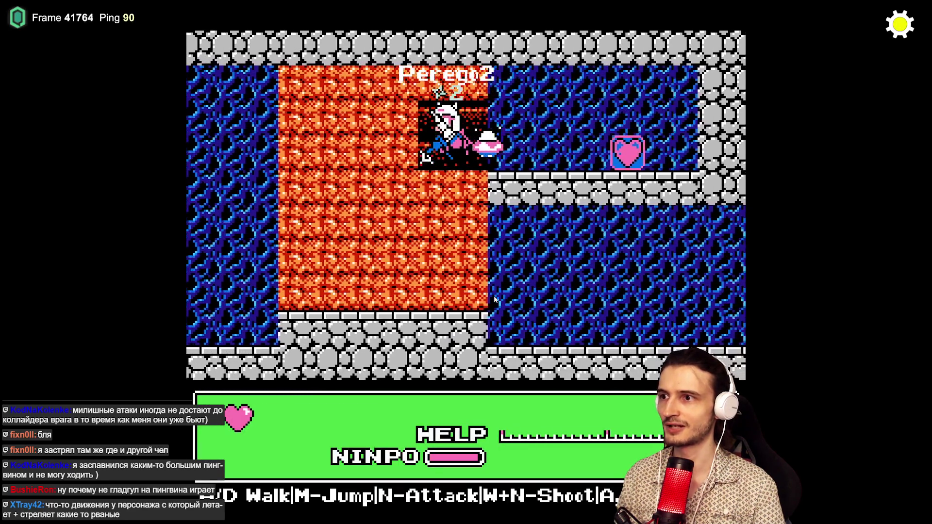
pyautogui.press('n')
pyautogui.press('a')
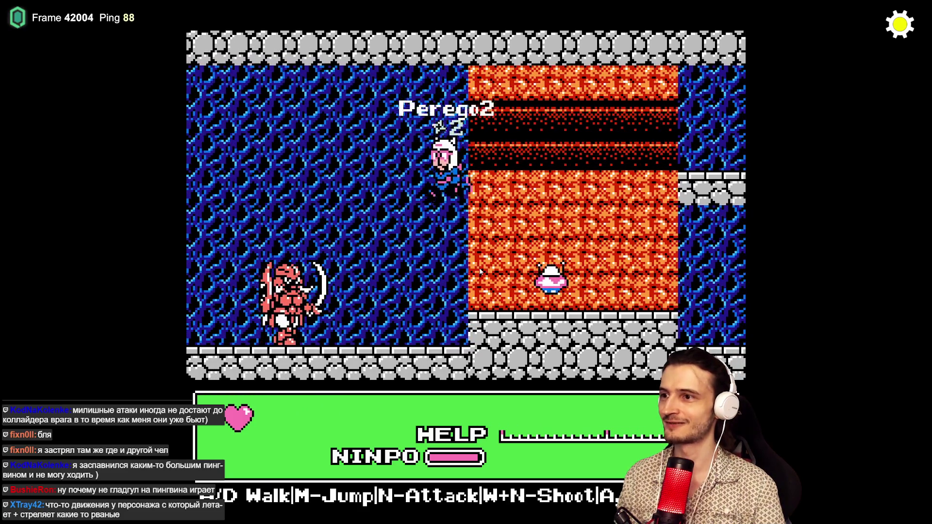
pyautogui.press('a')
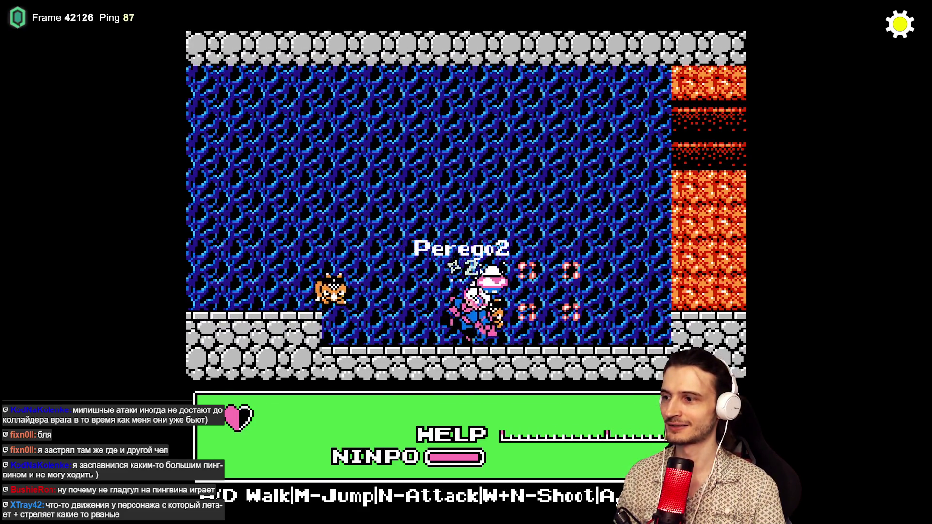
pyautogui.press('m')
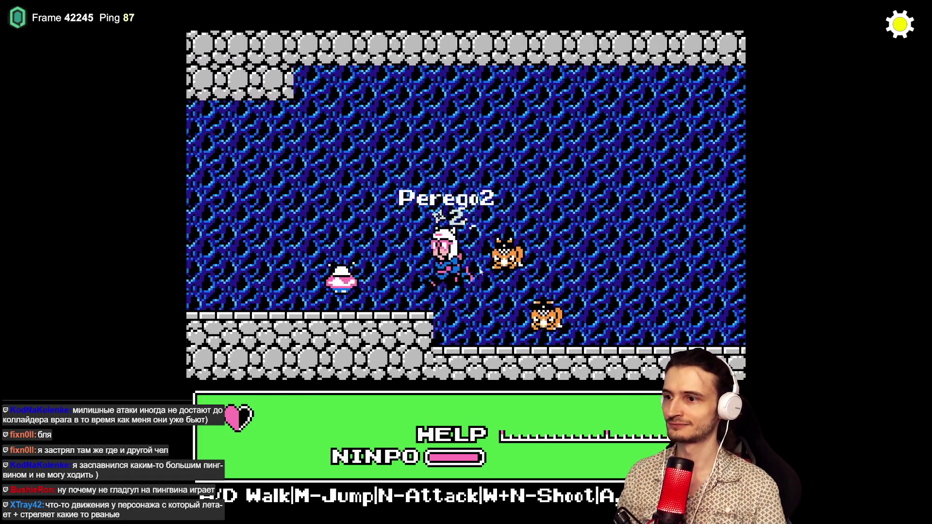
pyautogui.press('d')
pyautogui.press('m')
pyautogui.press('d')
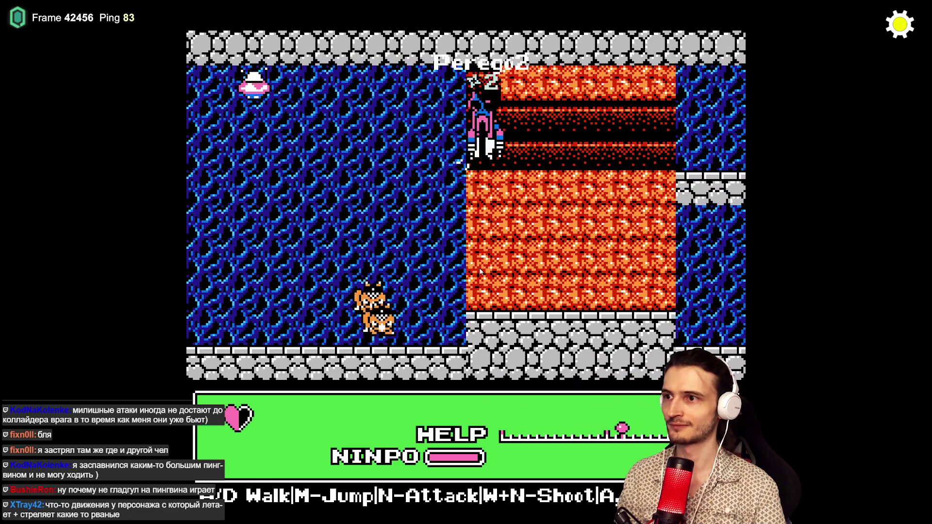
pyautogui.press('d')
pyautogui.press('m')
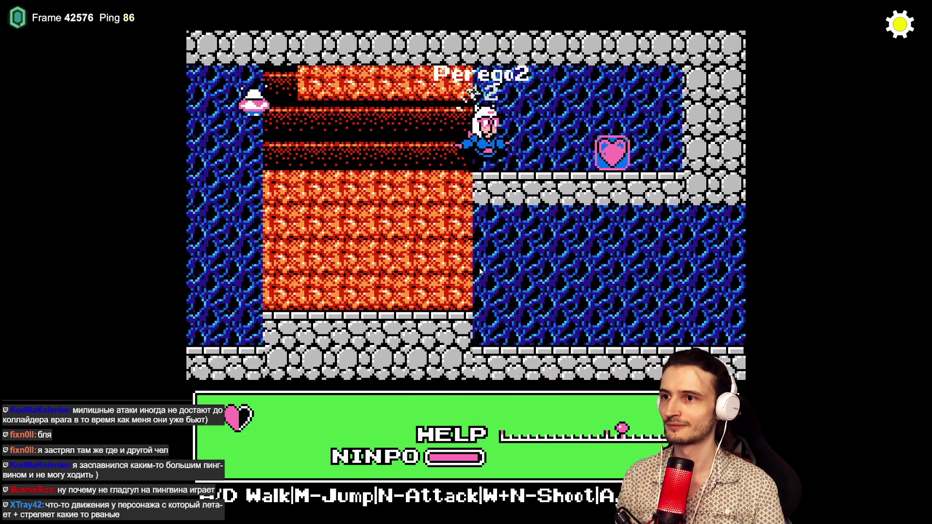
pyautogui.press('d')
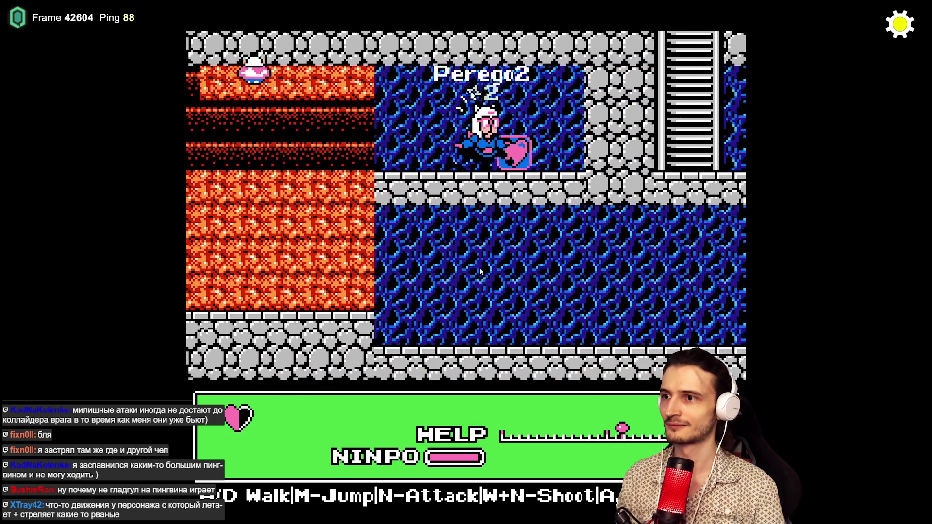
pyautogui.press('a')
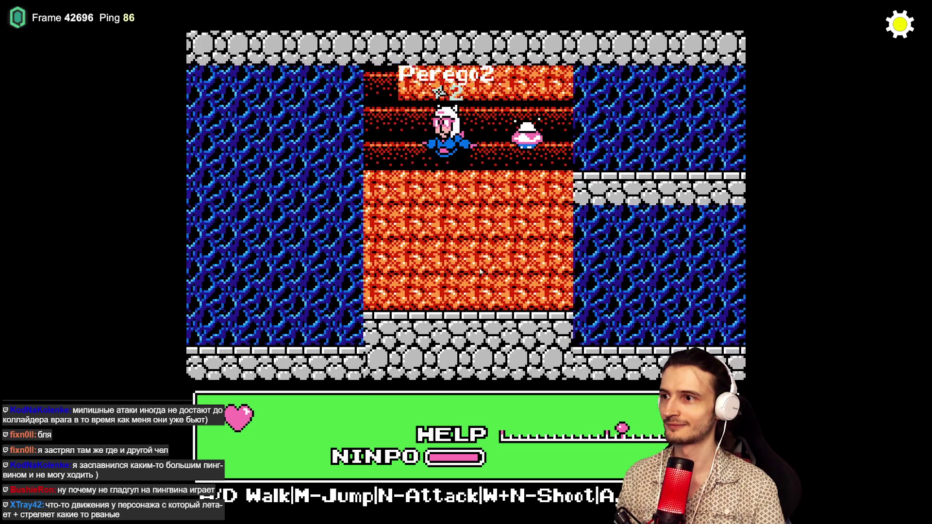
# - Head left to the ladder, climb up and back down, then jump around the cave until Game Over
pyautogui.press('a')
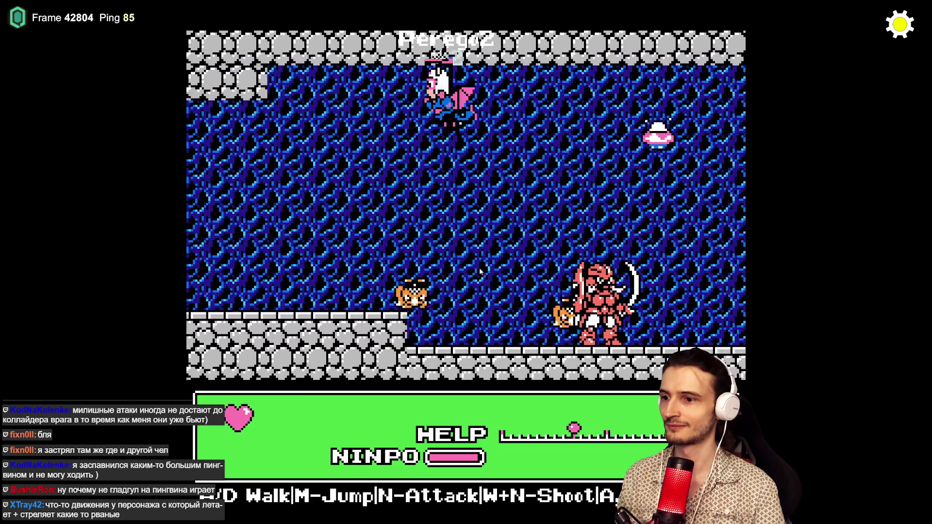
pyautogui.press('a')
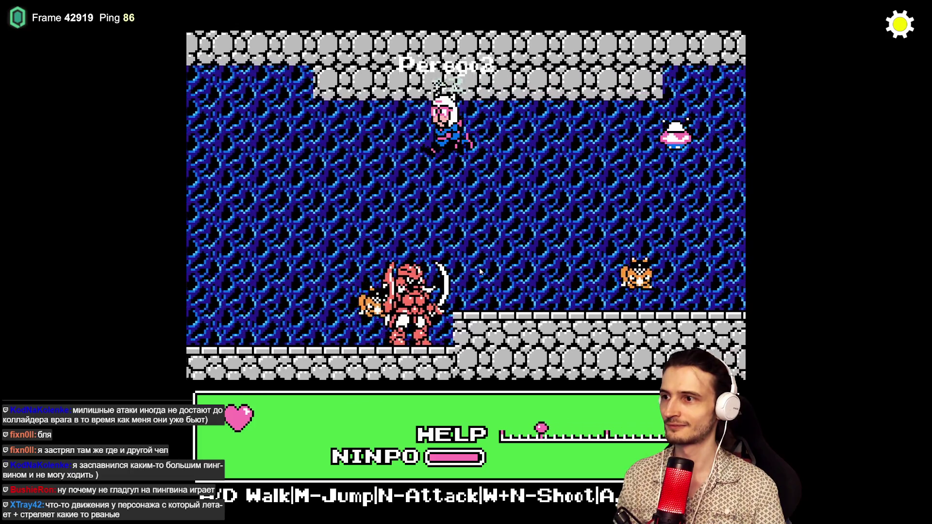
pyautogui.press('a')
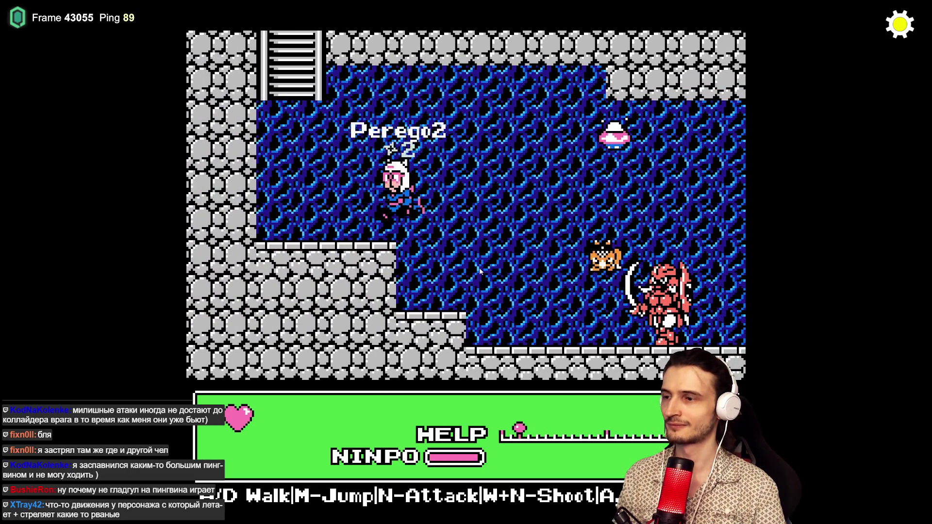
pyautogui.press('a')
pyautogui.press('w')
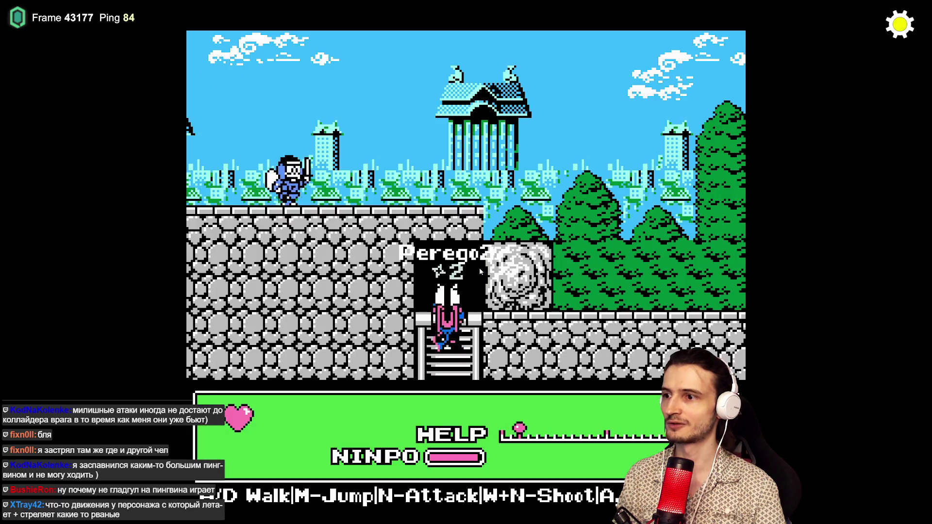
pyautogui.press('w')
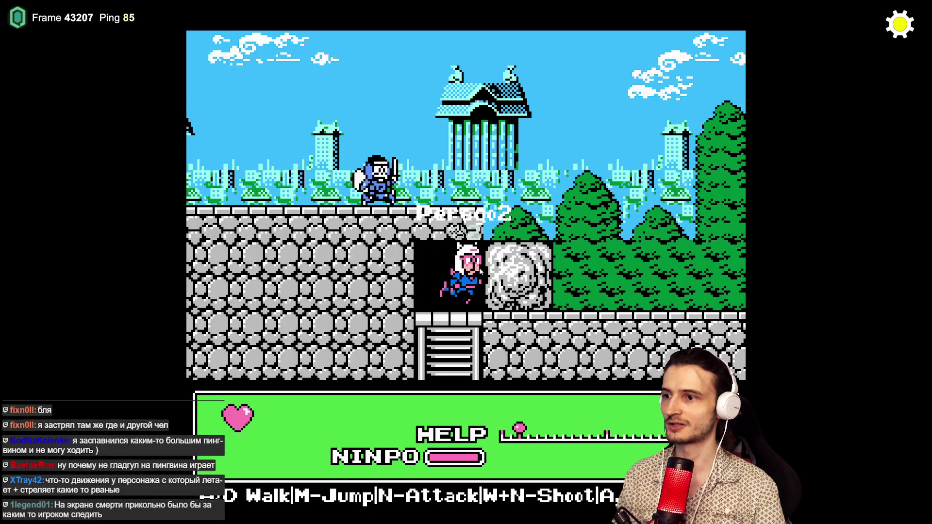
pyautogui.press('s')
pyautogui.press('s')
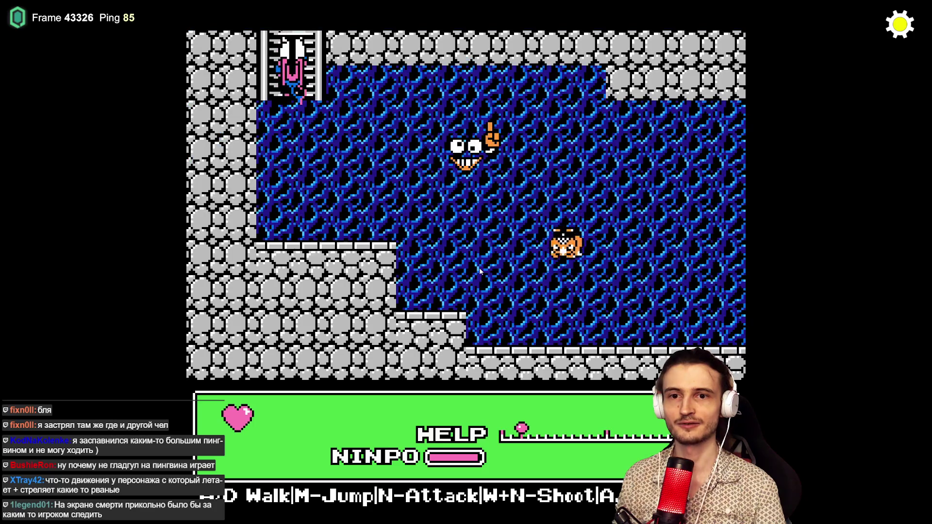
pyautogui.press('m')
pyautogui.press('d')
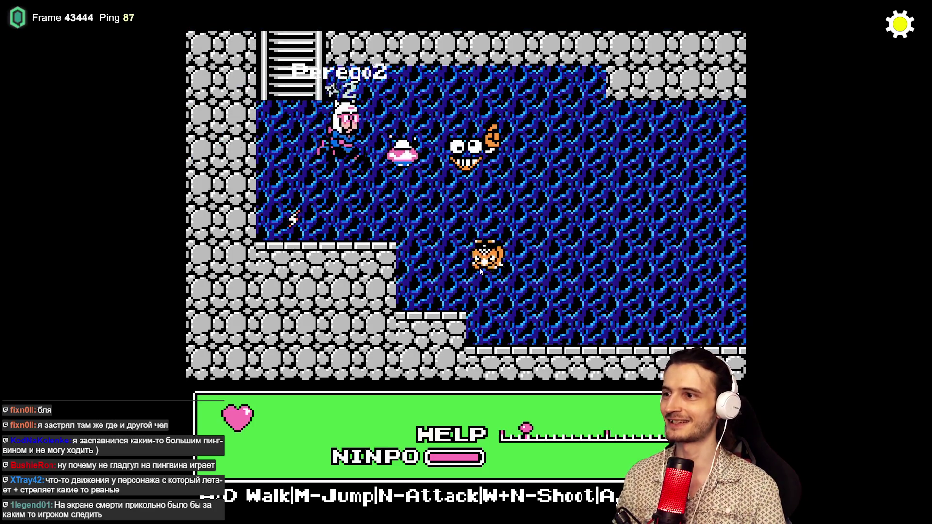
pyautogui.press('a')
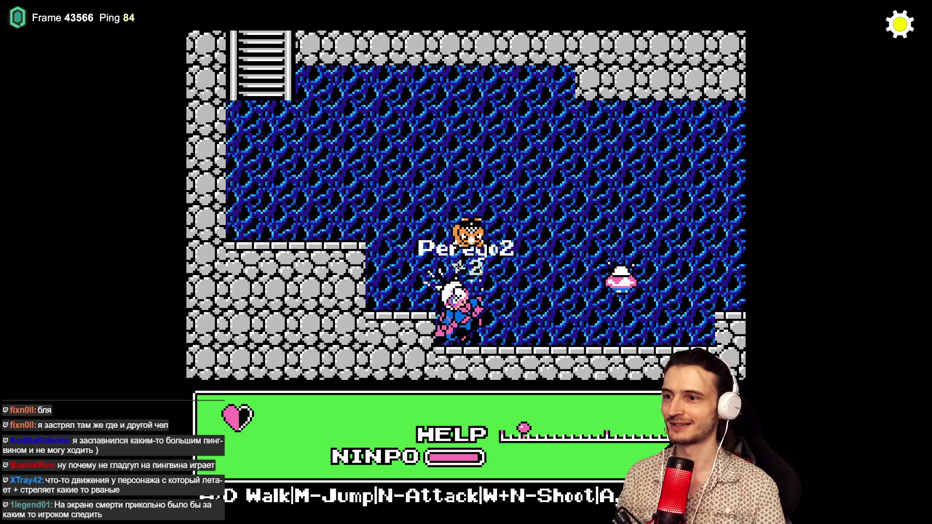
pyautogui.press('d')
pyautogui.press('m')
pyautogui.press('a')
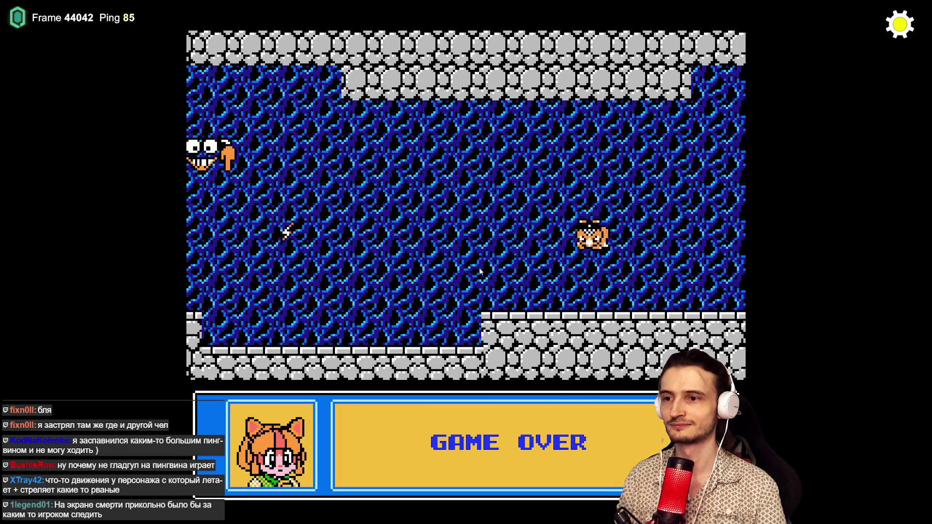
# - Respawn as the red character, recolour one colour slot teal, and take a one-time upgrade
pyautogui.click(681, 343)
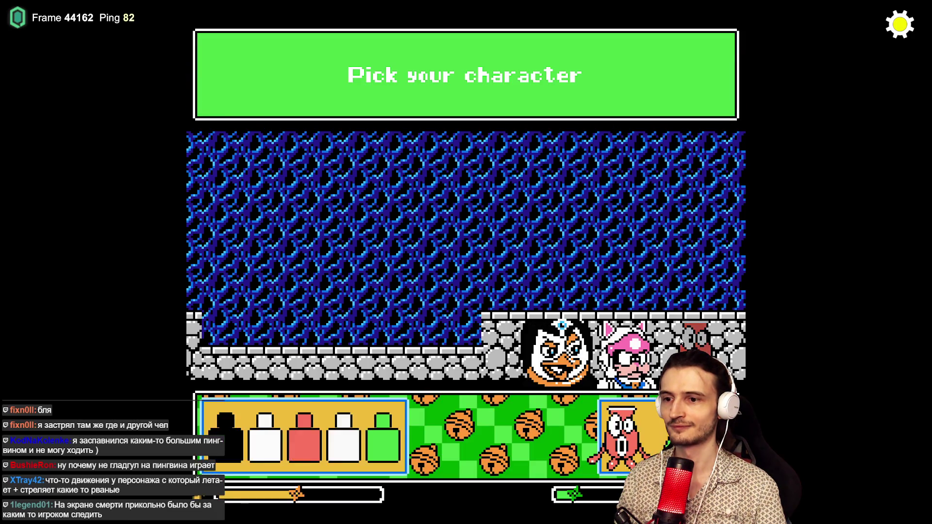
pyautogui.click(305, 444)
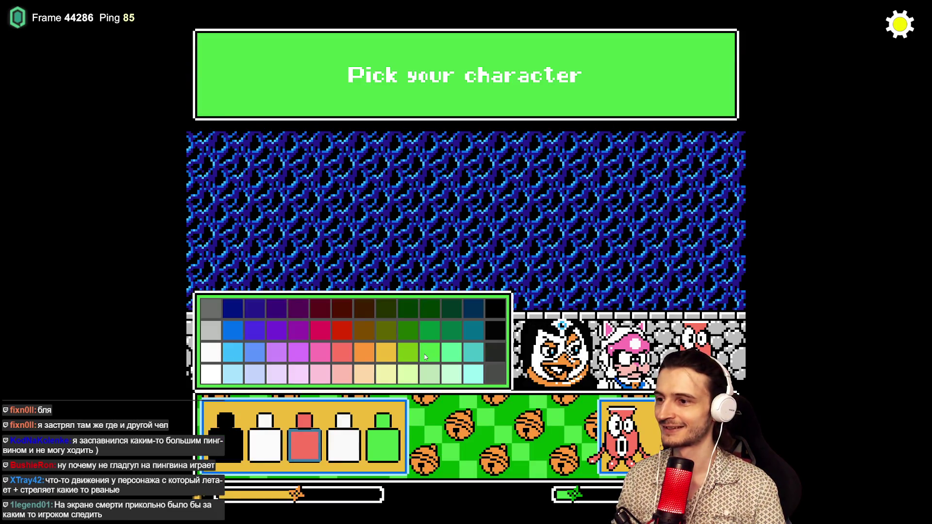
pyautogui.click(469, 354)
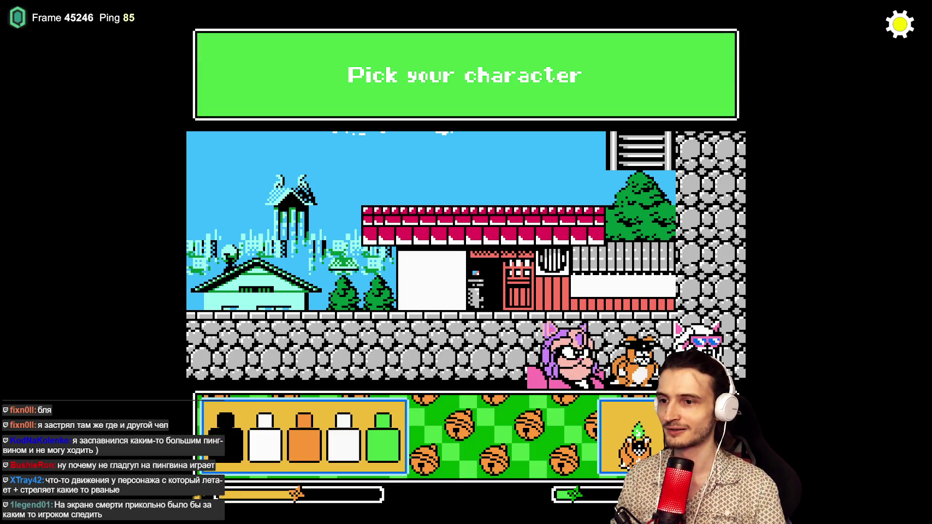
pyautogui.click(308, 435)
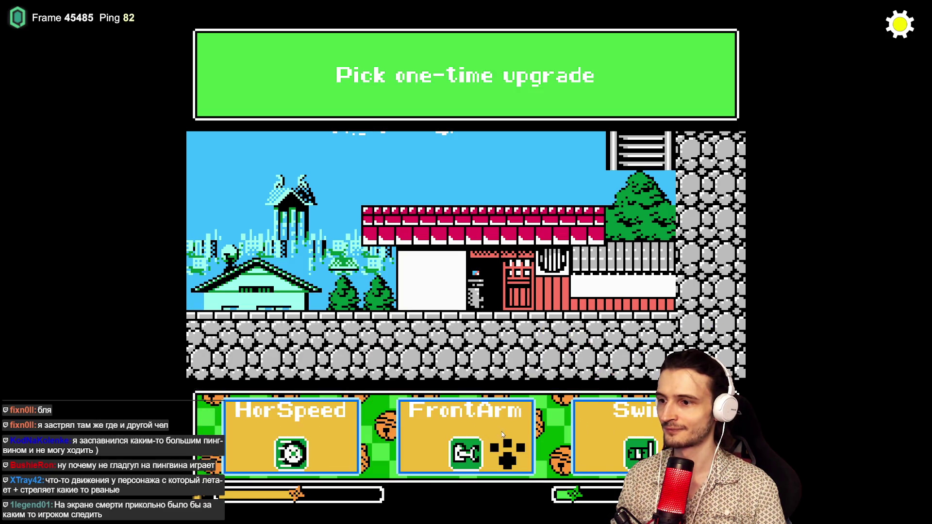
pyautogui.click(502, 432)
# - Run right across the rooftops, jumping onto and off the red roof down to the ground
pyautogui.press('d')
pyautogui.press('a')
pyautogui.press('a')
pyautogui.press('a')
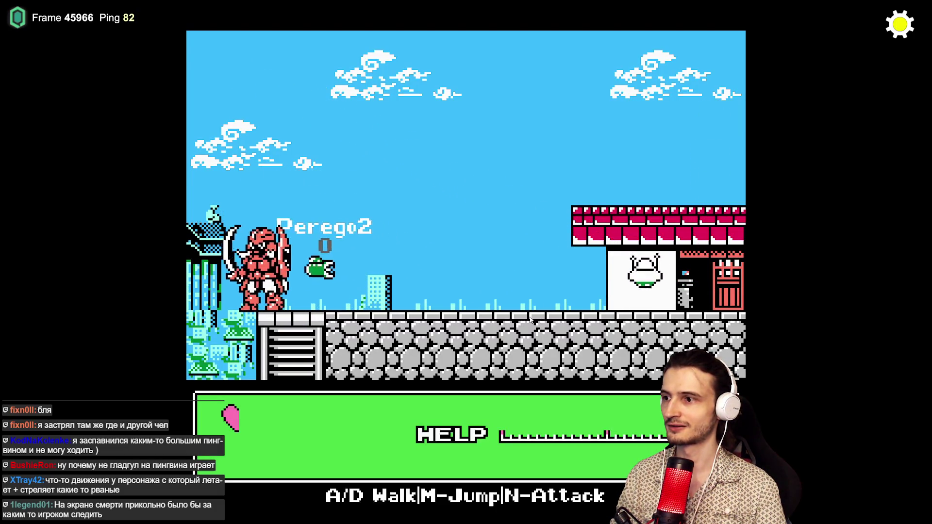
pyautogui.press('d')
pyautogui.press('m')
pyautogui.press('d')
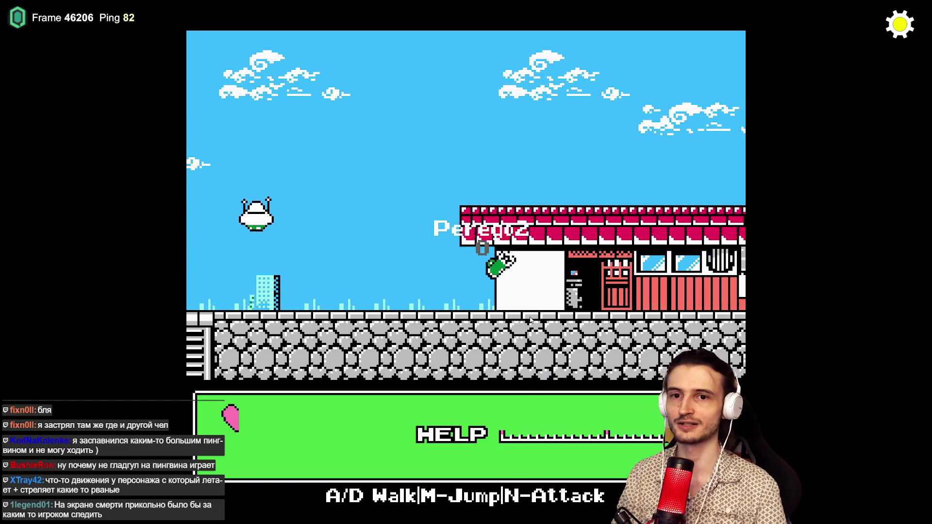
pyautogui.press('d')
pyautogui.press('m')
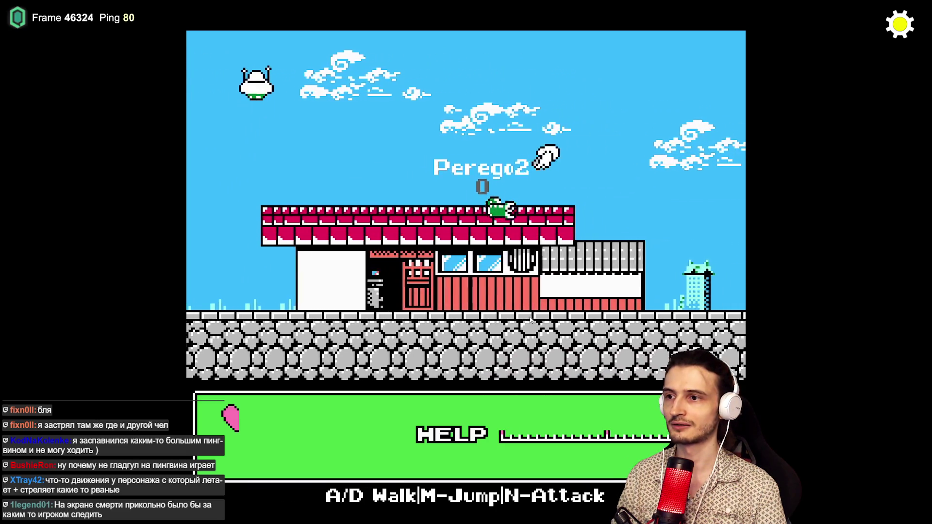
pyautogui.press('d')
pyautogui.press('m')
pyautogui.press('d')
pyautogui.press('m')
pyautogui.press('d')
pyautogui.press('m')
pyautogui.press('m')
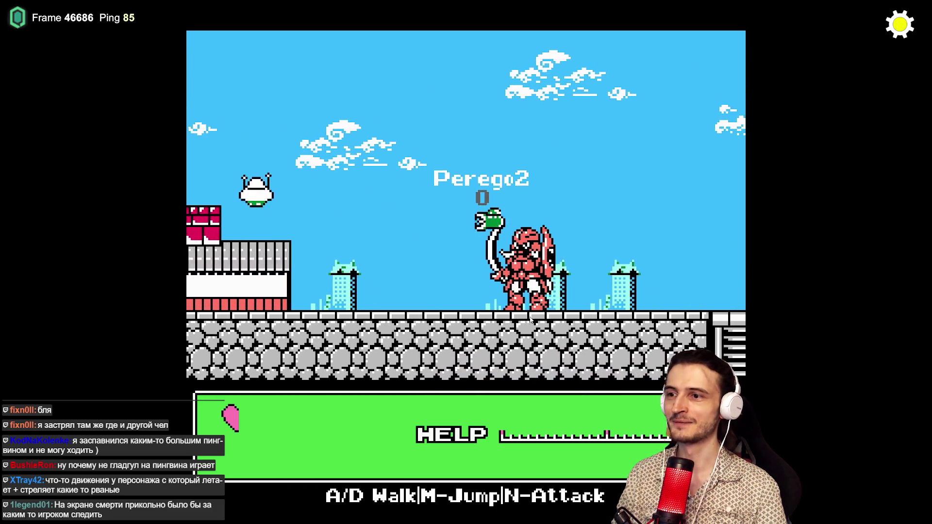
pyautogui.press('d')
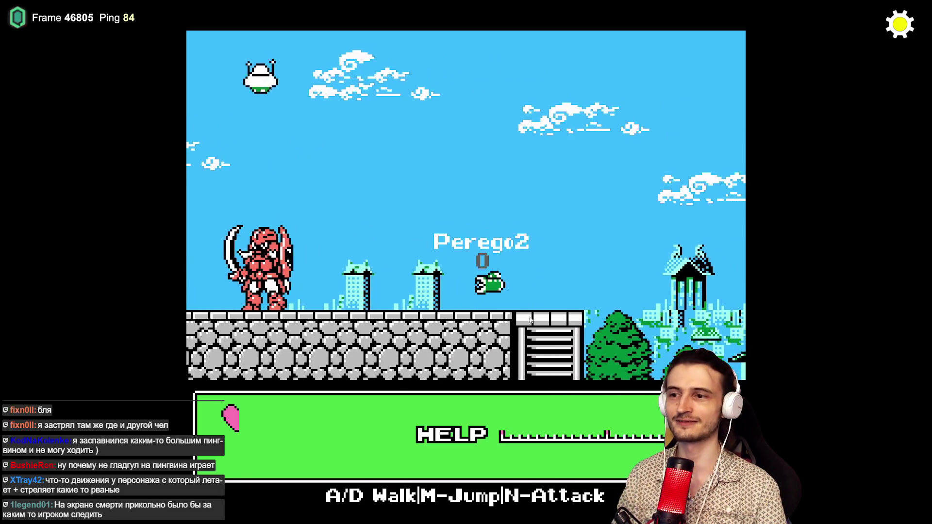
# - Go down the ladder and play on until dying, then pick the pink cat
pyautogui.press('d')
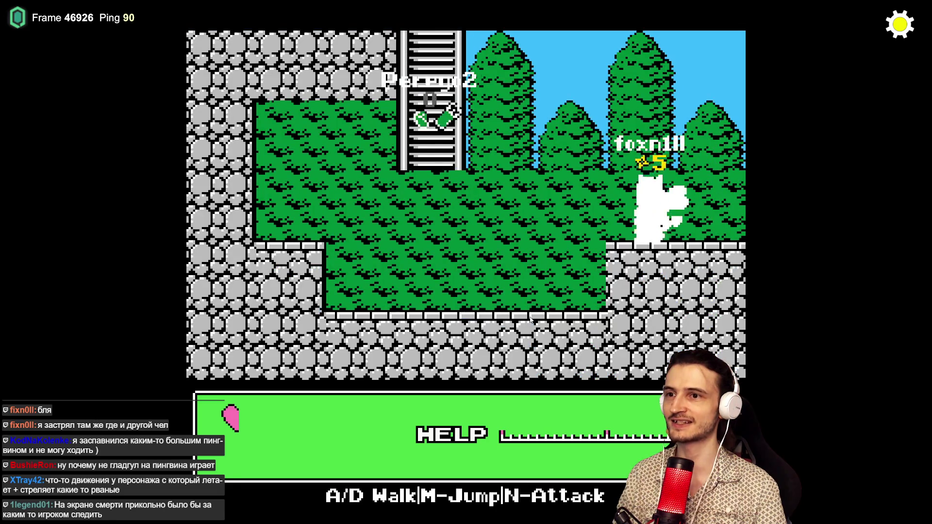
pyautogui.press('w')
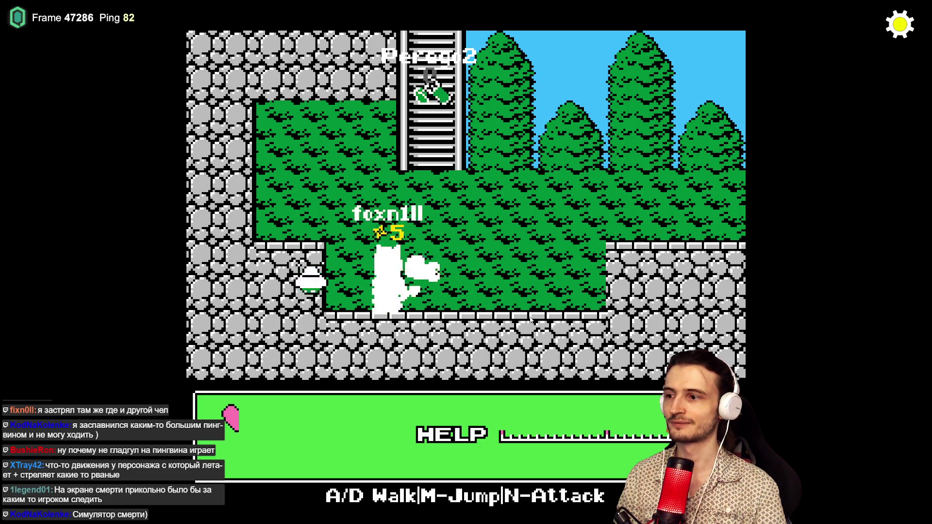
pyautogui.press('d')
pyautogui.press('m')
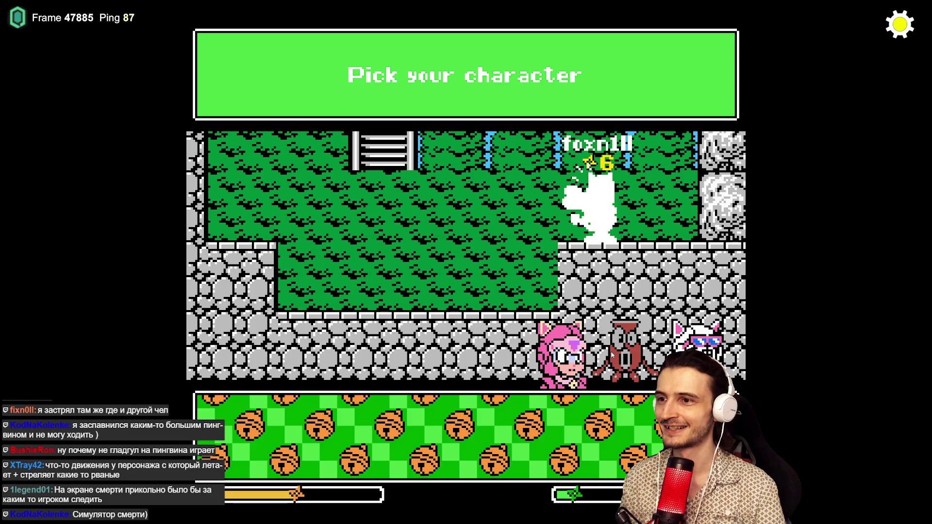
pyautogui.click(564, 357)
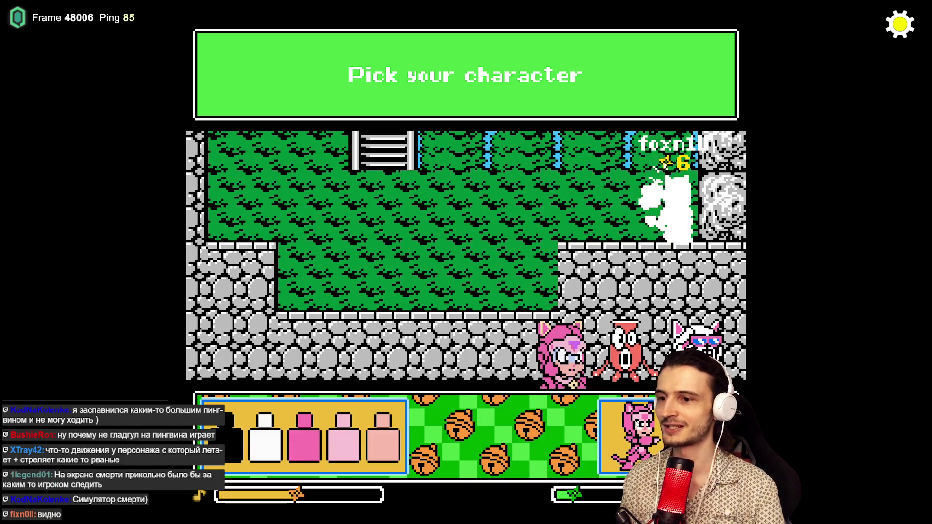
pyautogui.press('super')
# - Add a task after the sounds bug, 'родился на белке без спрайта…', then minimize Sublime Text
pyautogui.click(427, 516)
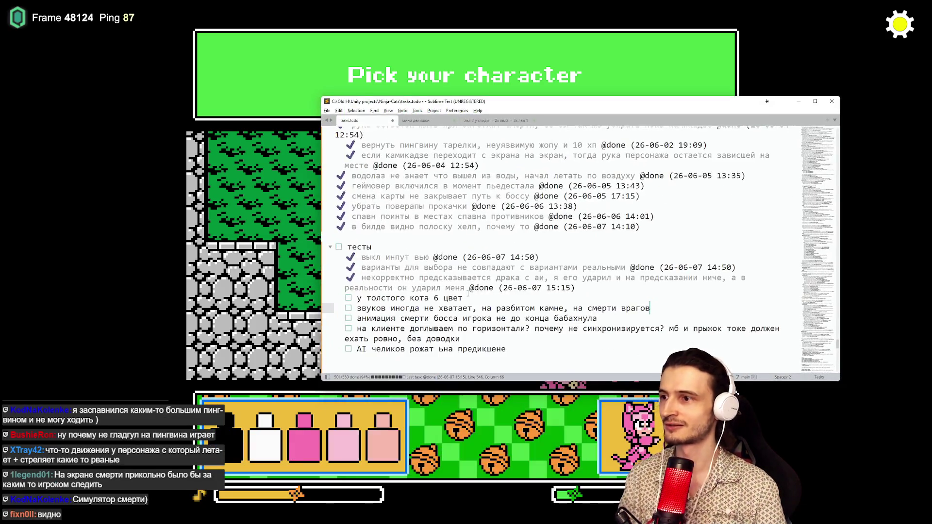
pyautogui.click(670, 307)
pyautogui.press('Return')
pyautogui.write('родился на белке без сп')
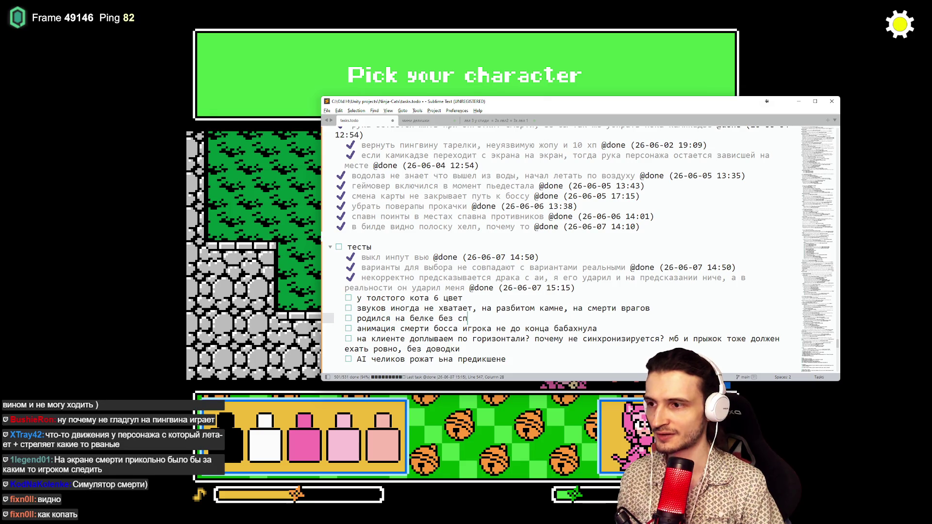
pyautogui.write('райта, остальные спрайт видели')
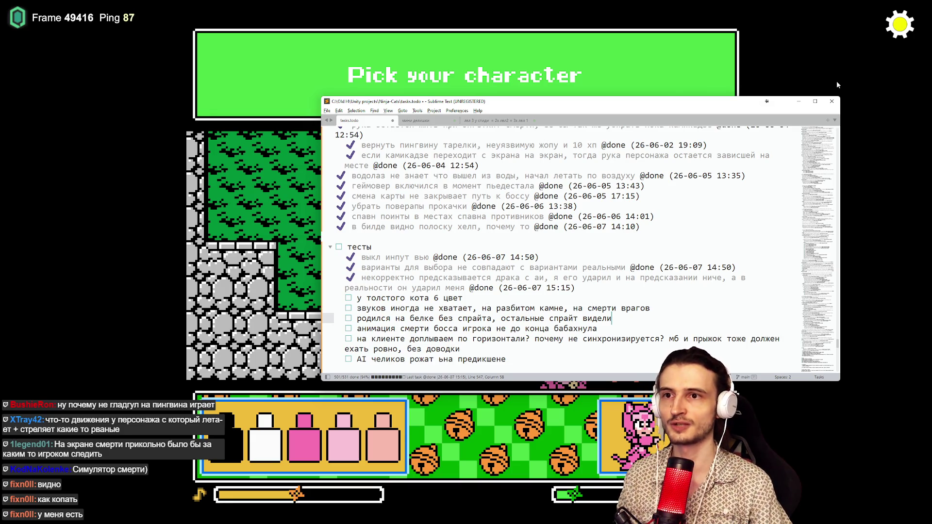
pyautogui.click(797, 101)
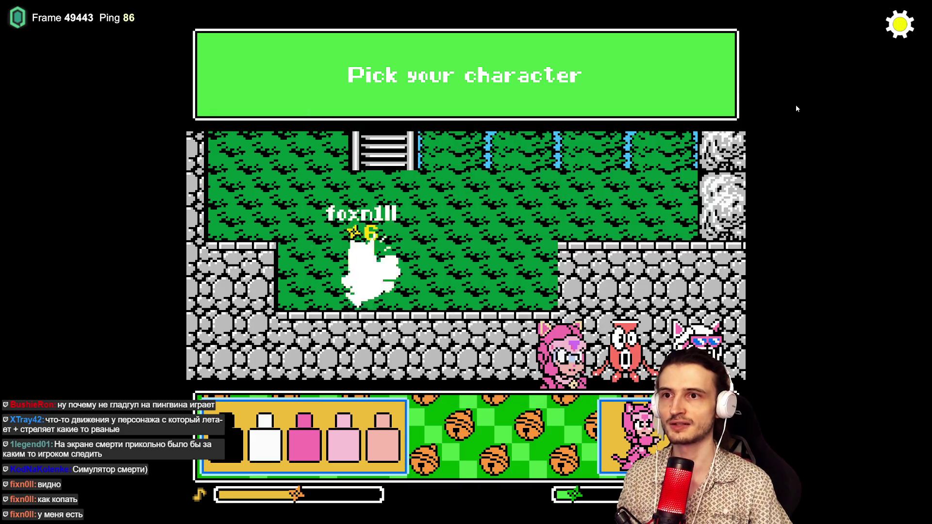